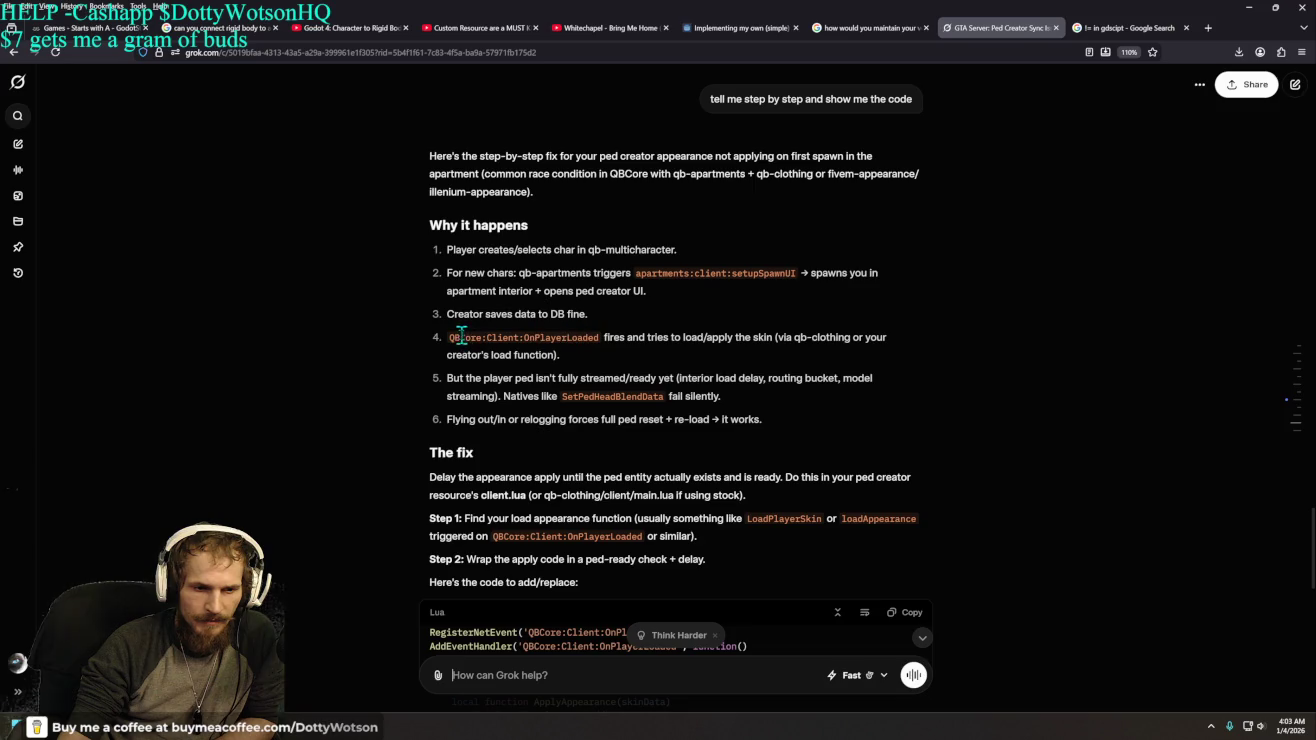
- Highlight the OnPlayerLoaded event name, then scroll to the Step 2 wait-for-ped Lua code
left_click_drag(454, 338, 603, 342)
left_click(597, 370)
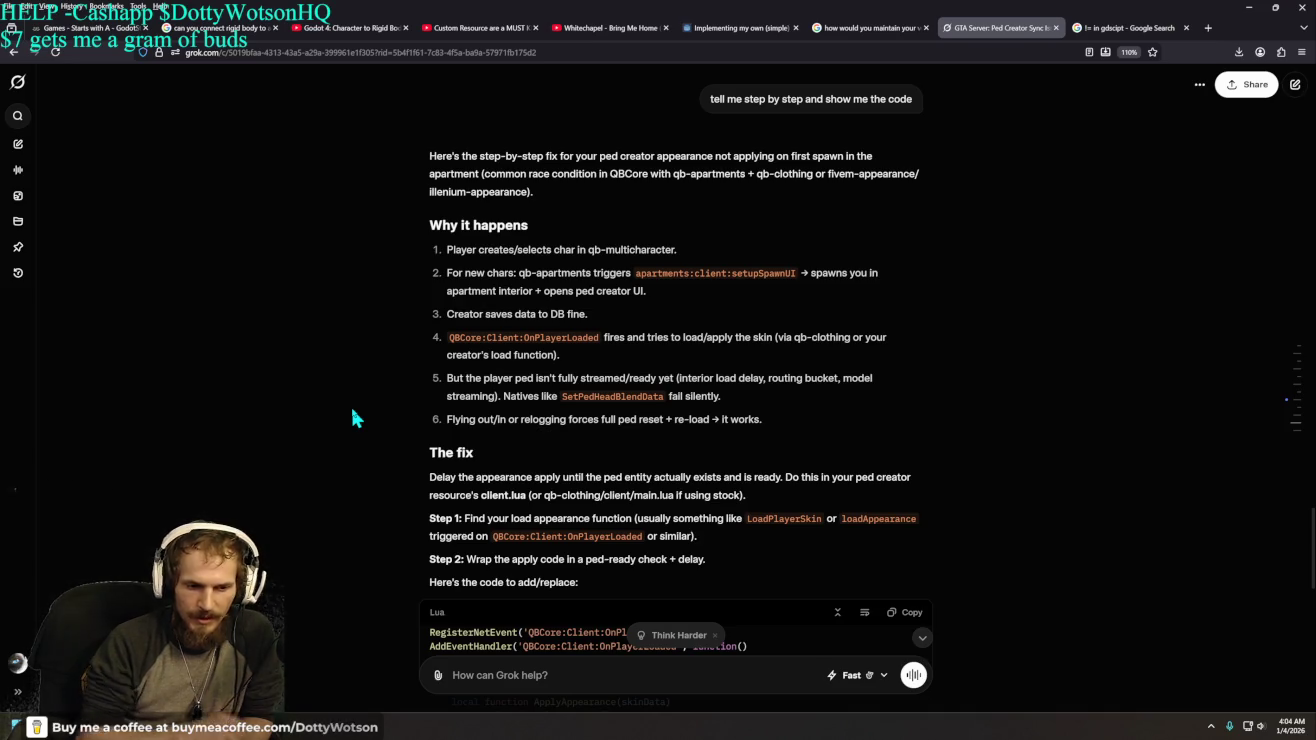
scroll(425, 436, "down", 3)
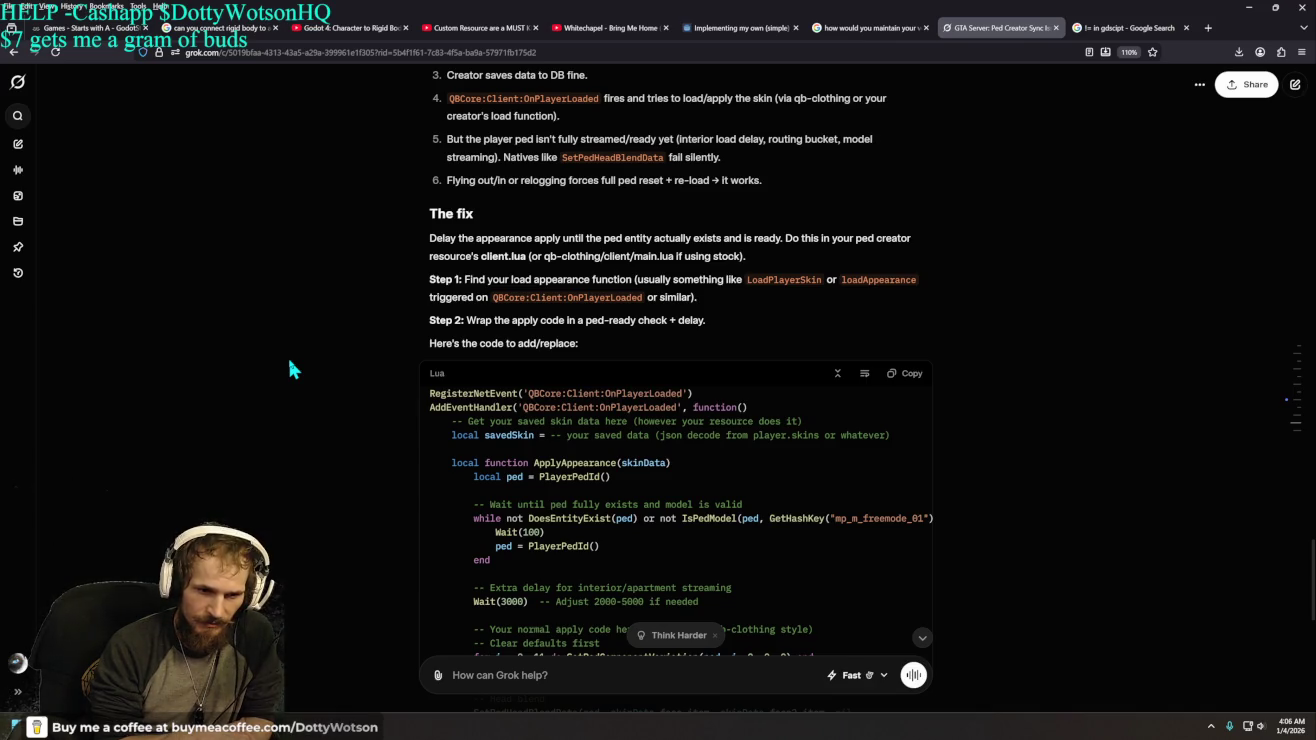
scroll(289, 362, "down", 3)
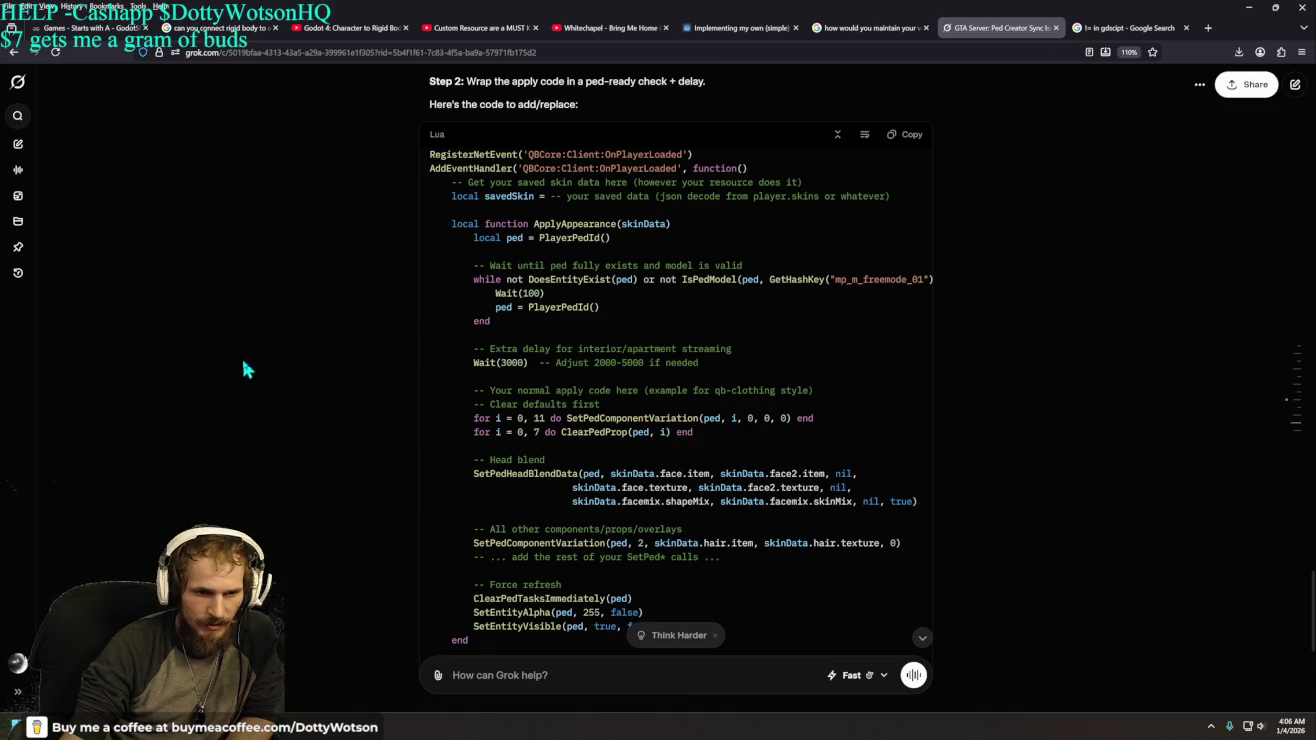
- Highlight the Wait(3000) lines, then zoom the Grok page from 110% to 170%
mouse_move(466, 348)
left_mouse_down()
mouse_move(623, 386)
mouse_move(755, 373)
left_mouse_up()
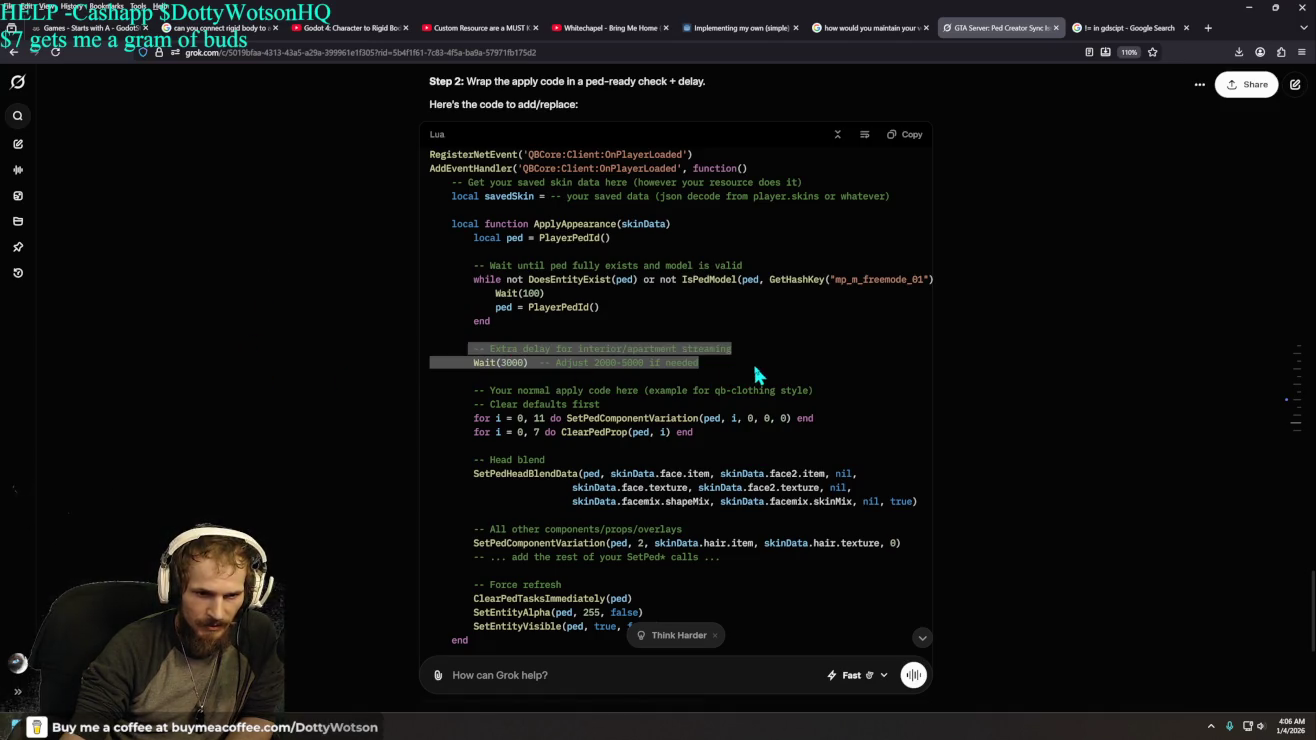
left_click(305, 348)
scroll(711, 376, "down", 1)
scroll(729, 344, "up", 1)
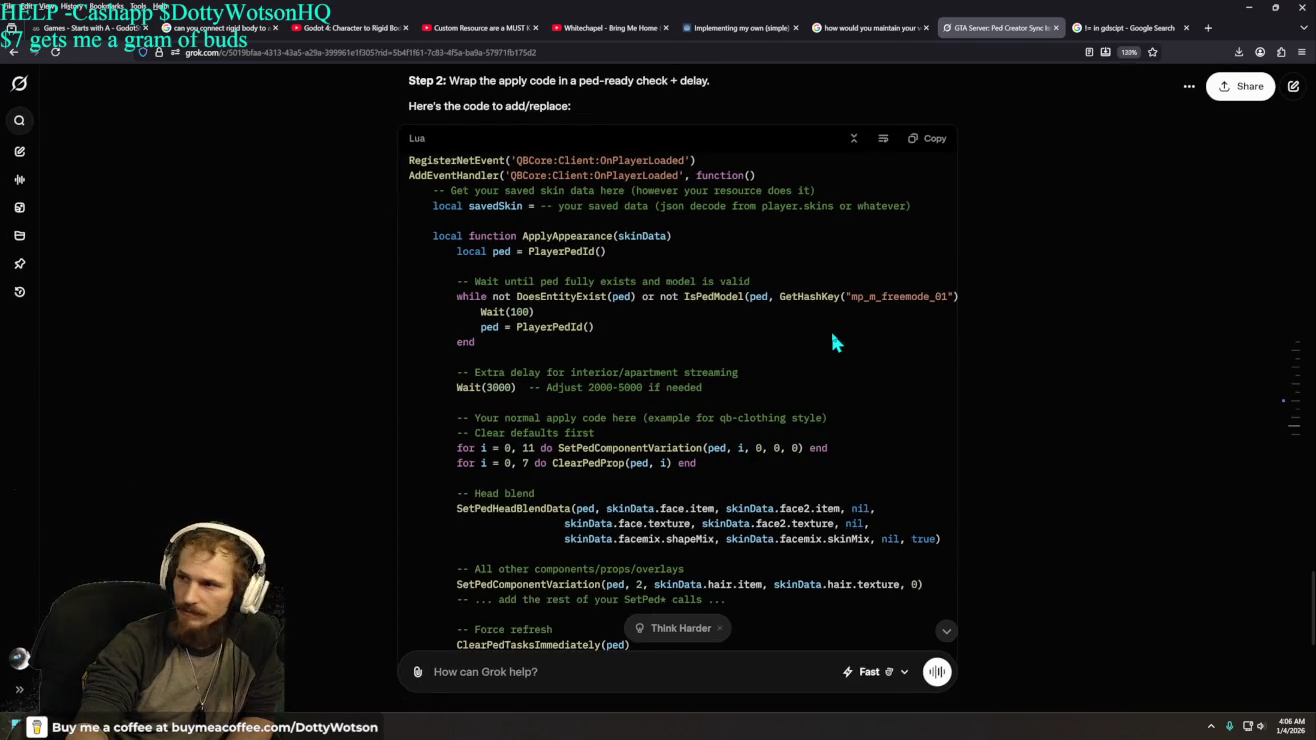
key("ctrl+plus")
key("ctrl+plus")
key("ctrl+plus")
key("ctrl+plus")
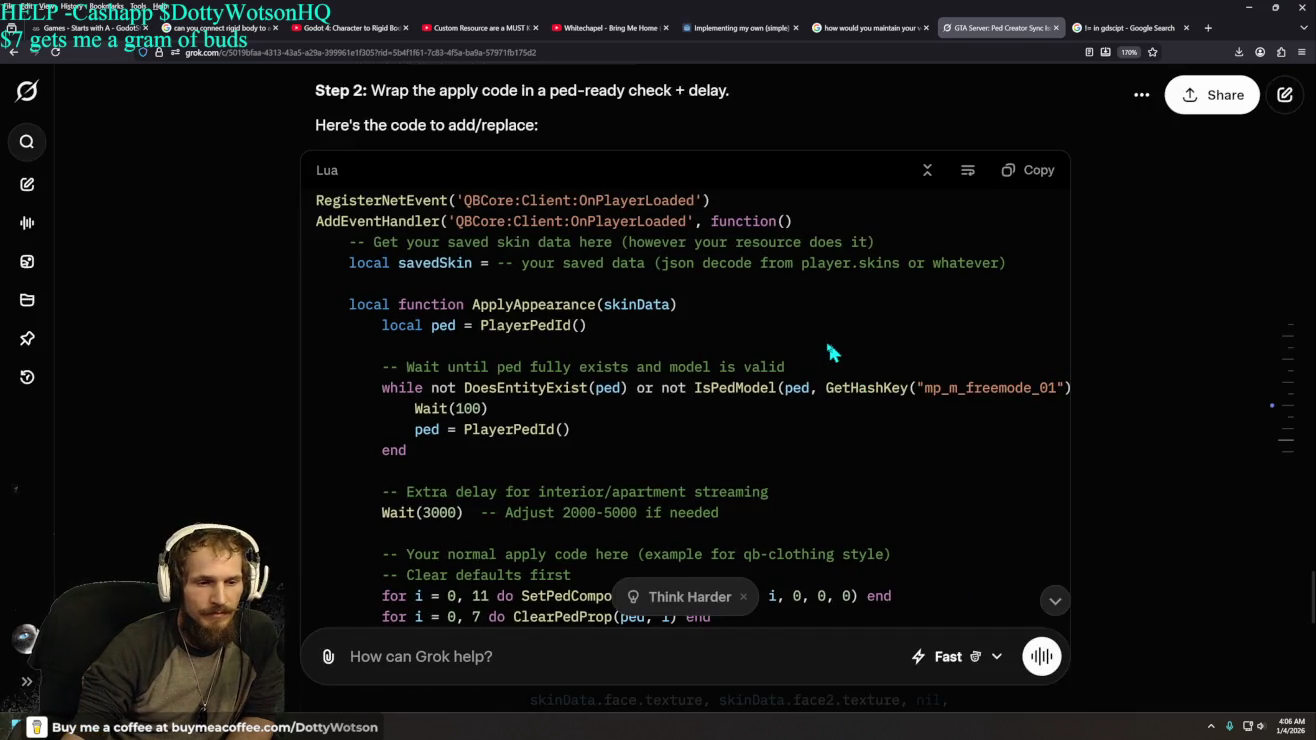
scroll(832, 342, "down", 5)
scroll(825, 350, "up", 5)
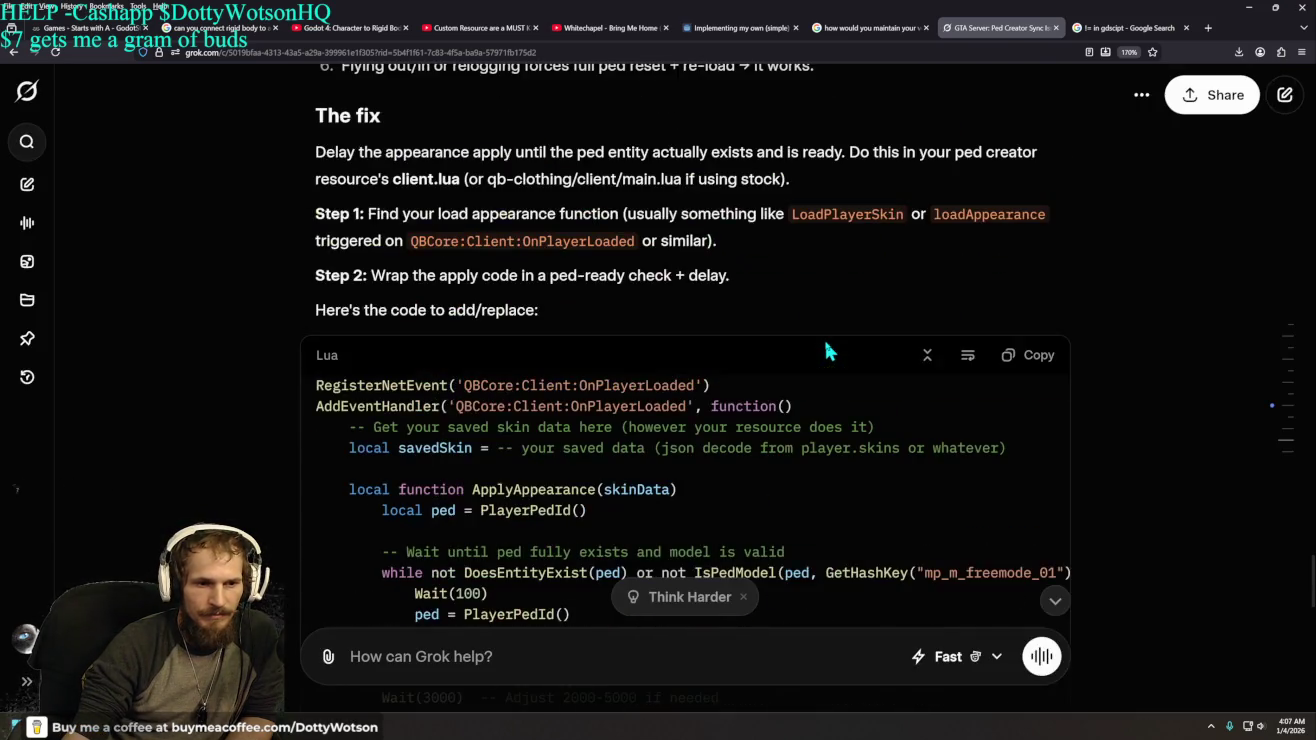
scroll(515, 377, "down", 2)
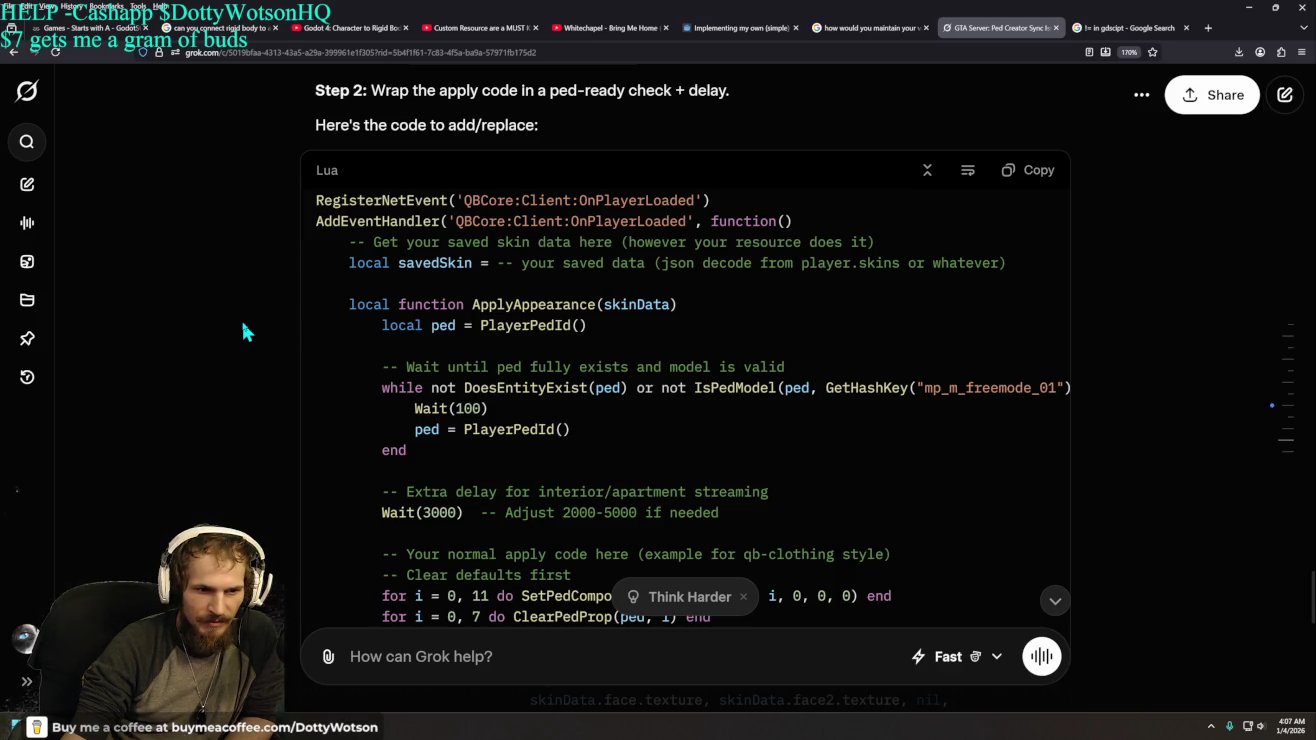
- Scroll to the ApplyAppearance(savedSkin) call and the Step 3 apartment enter hook
scroll(243, 324, "down", 2)
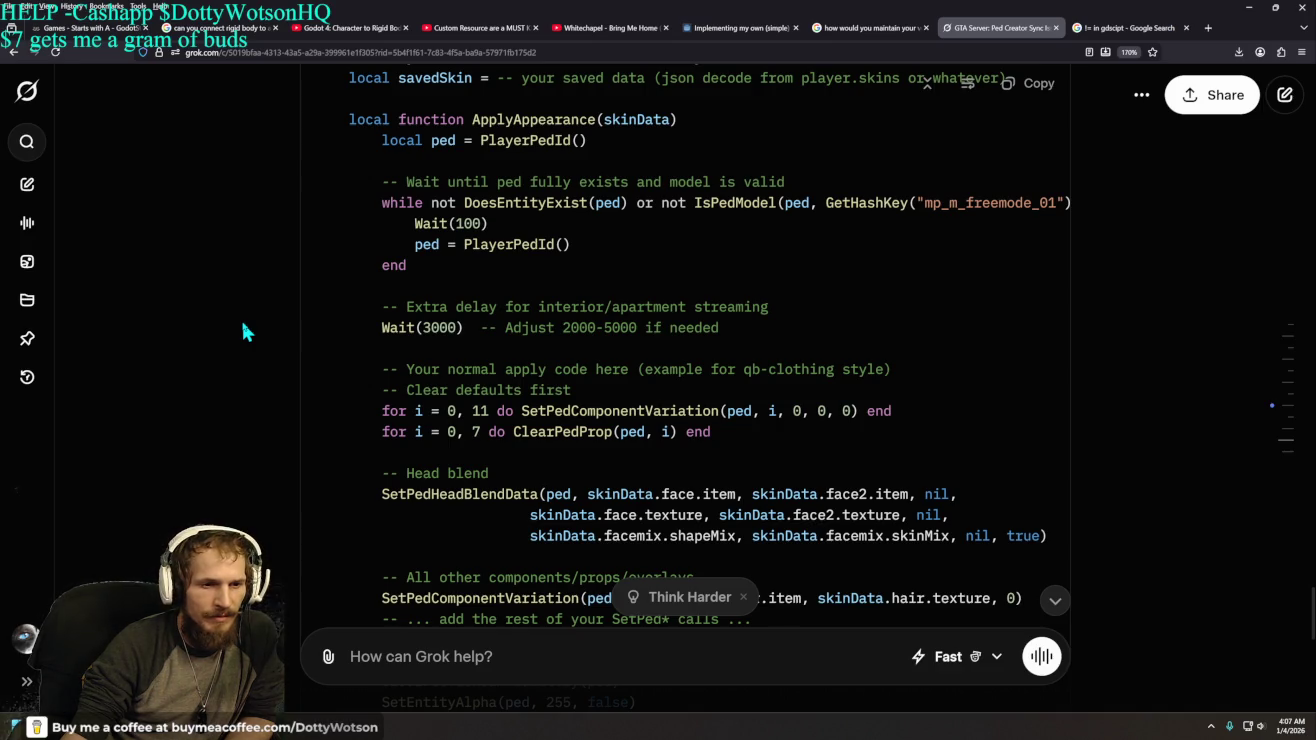
scroll(242, 322, "down", 2)
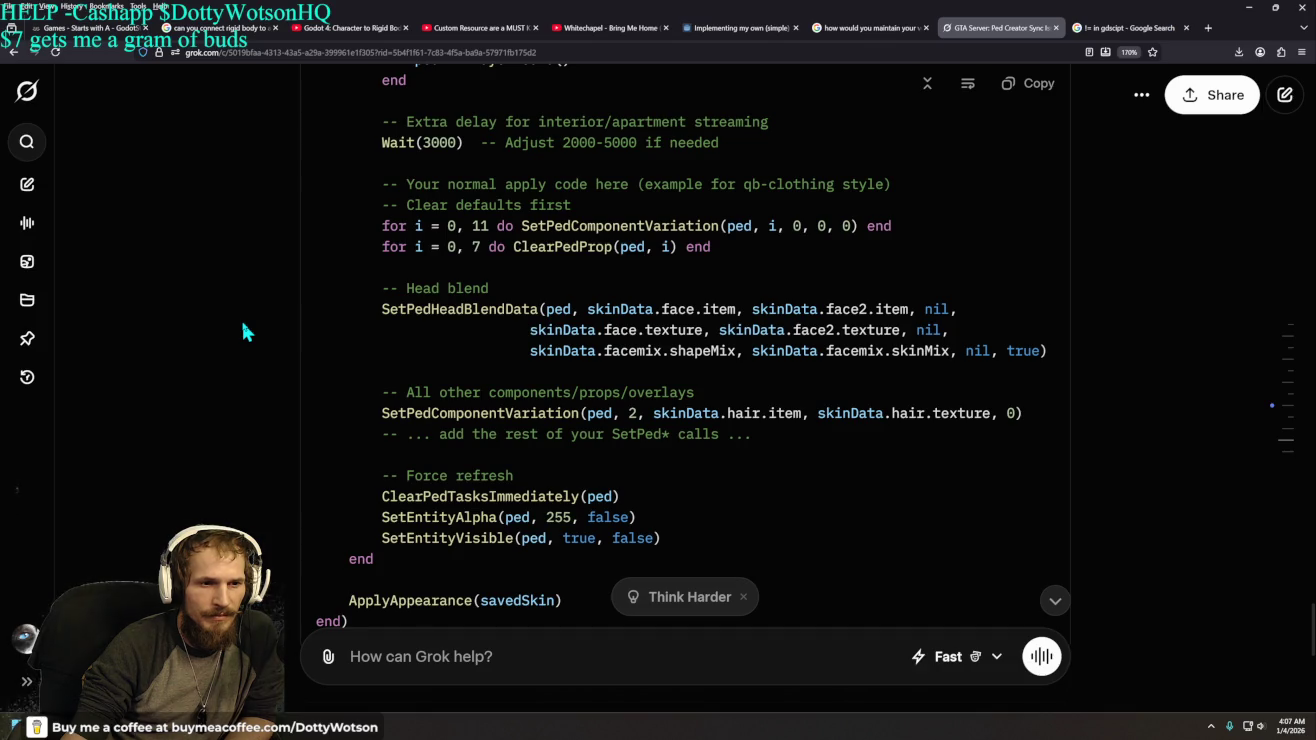
scroll(241, 322, "up", 2)
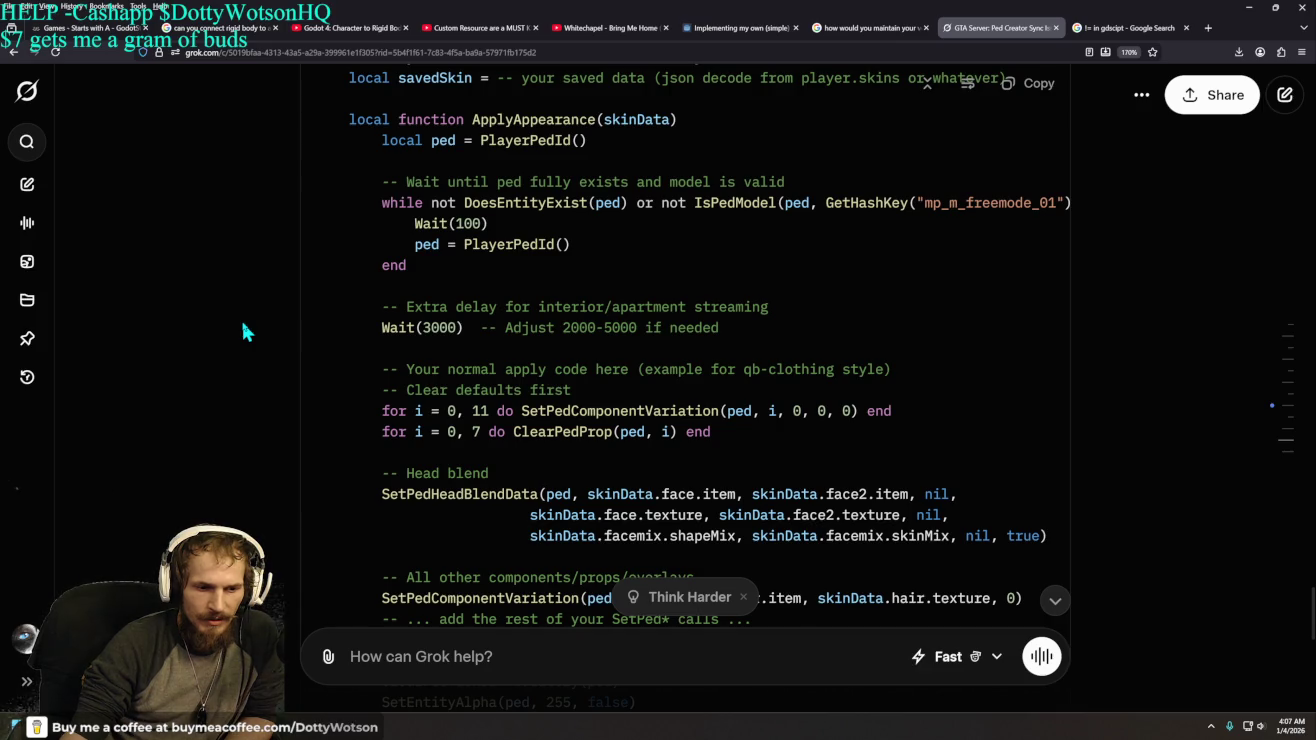
scroll(242, 323, "down", 2)
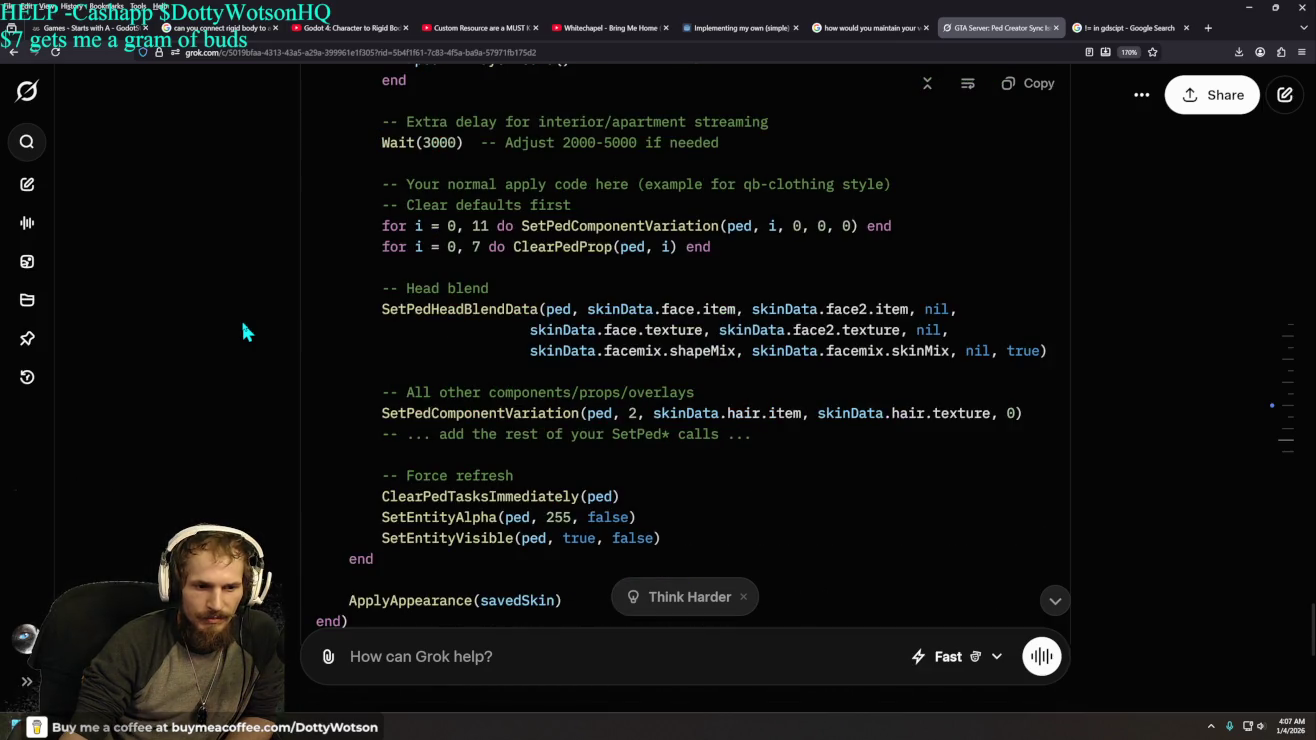
scroll(242, 324, "down", 2)
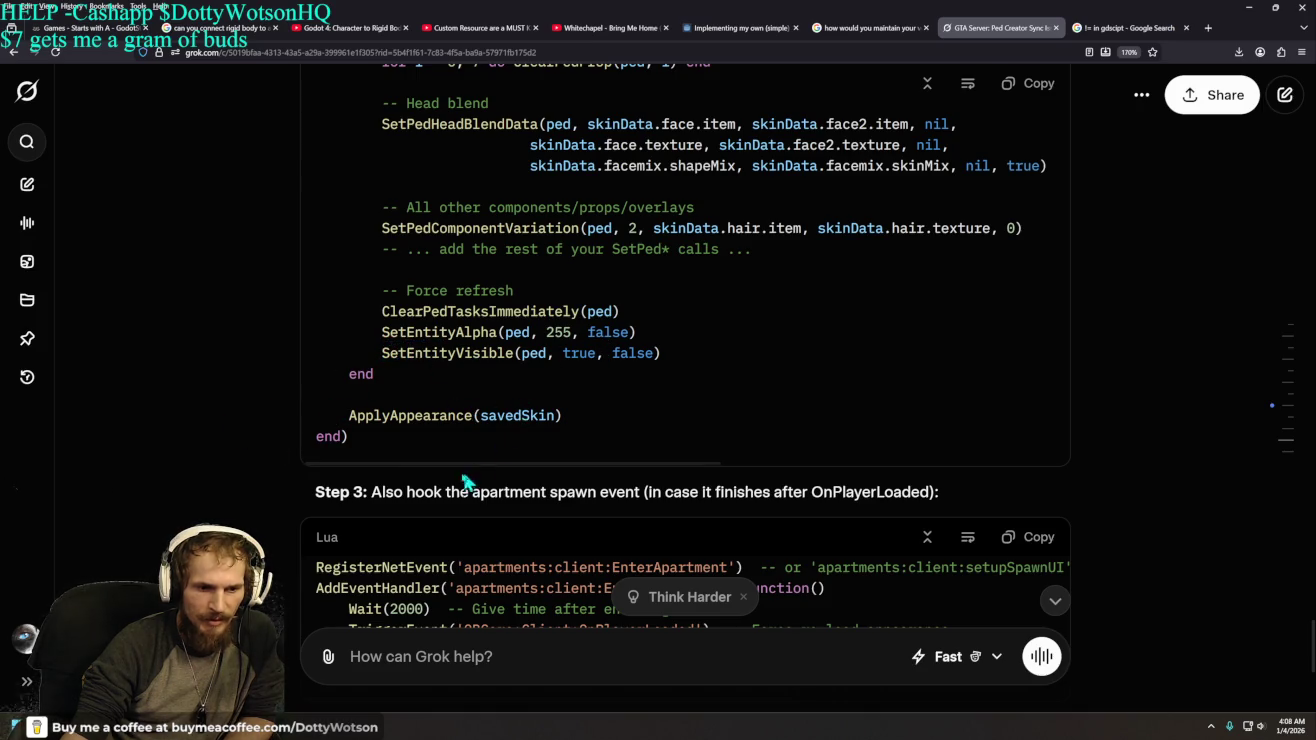
scroll(429, 486, "down", 5)
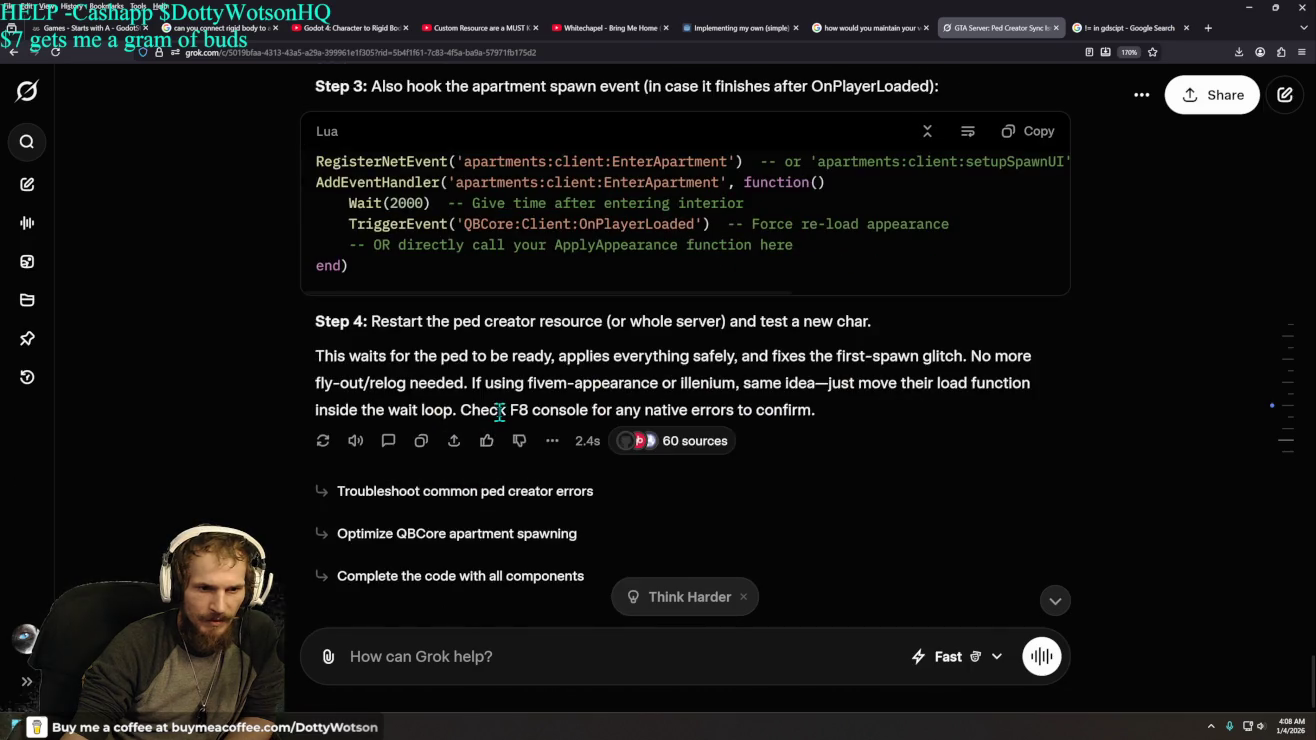
- Return to the Step 3 code and highlight the QBCore:Client:OnPlayerLoaded event name
scroll(531, 426, "up", 2)
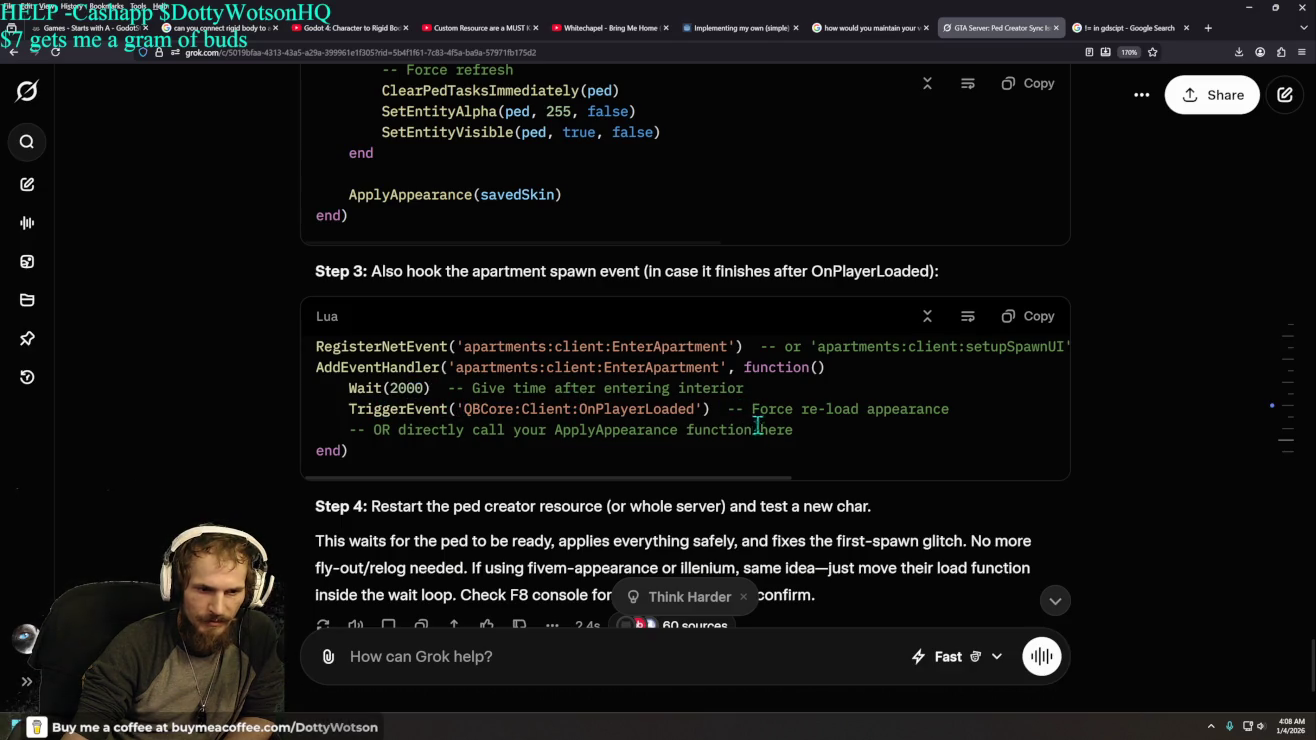
left_click_drag(462, 410, 706, 411)
left_click_drag(339, 404, 461, 409)
mouse_move(315, 347)
left_mouse_down()
mouse_move(559, 343)
mouse_move(904, 378)
left_mouse_up()
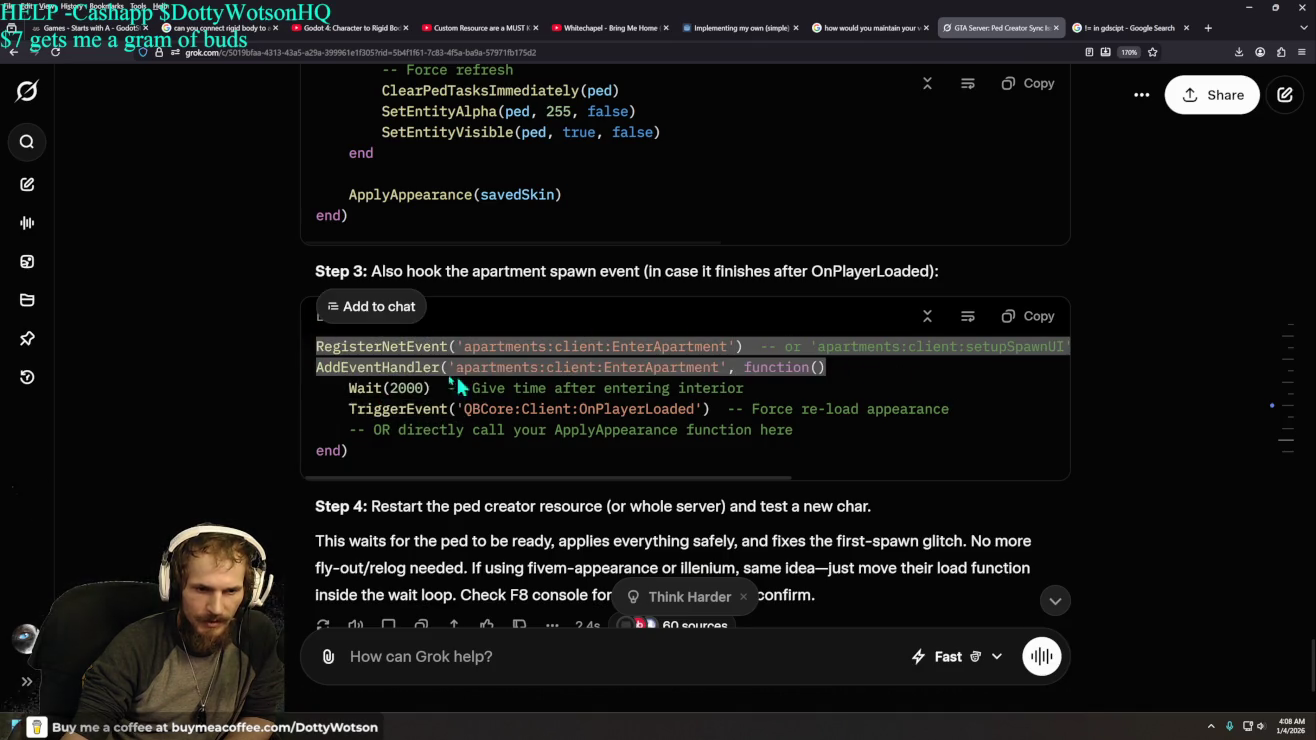
mouse_move(301, 347)
left_mouse_down()
mouse_move(274, 346)
mouse_move(740, 391)
left_mouse_up()
left_click(334, 409)
left_click_drag(344, 430, 790, 409)
left_click(935, 456)
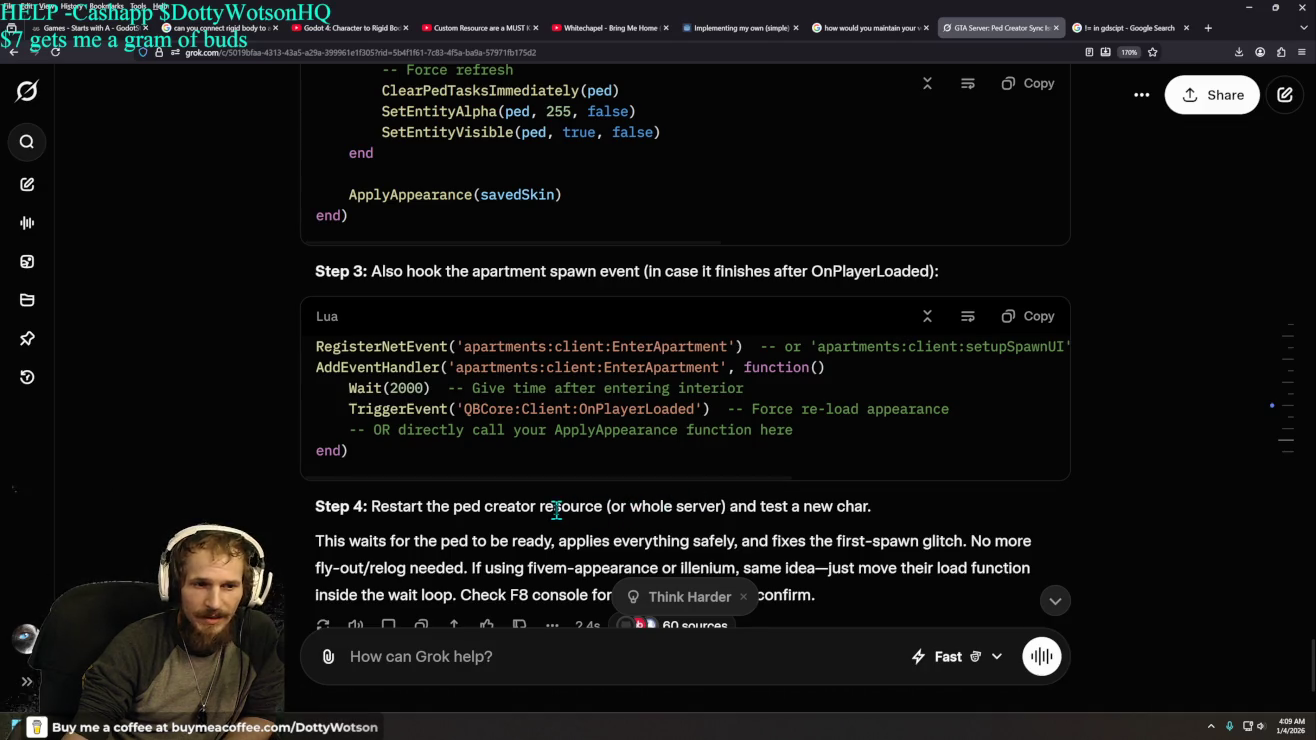
scroll(557, 510, "up", 10)
scroll(563, 510, "down", 3)
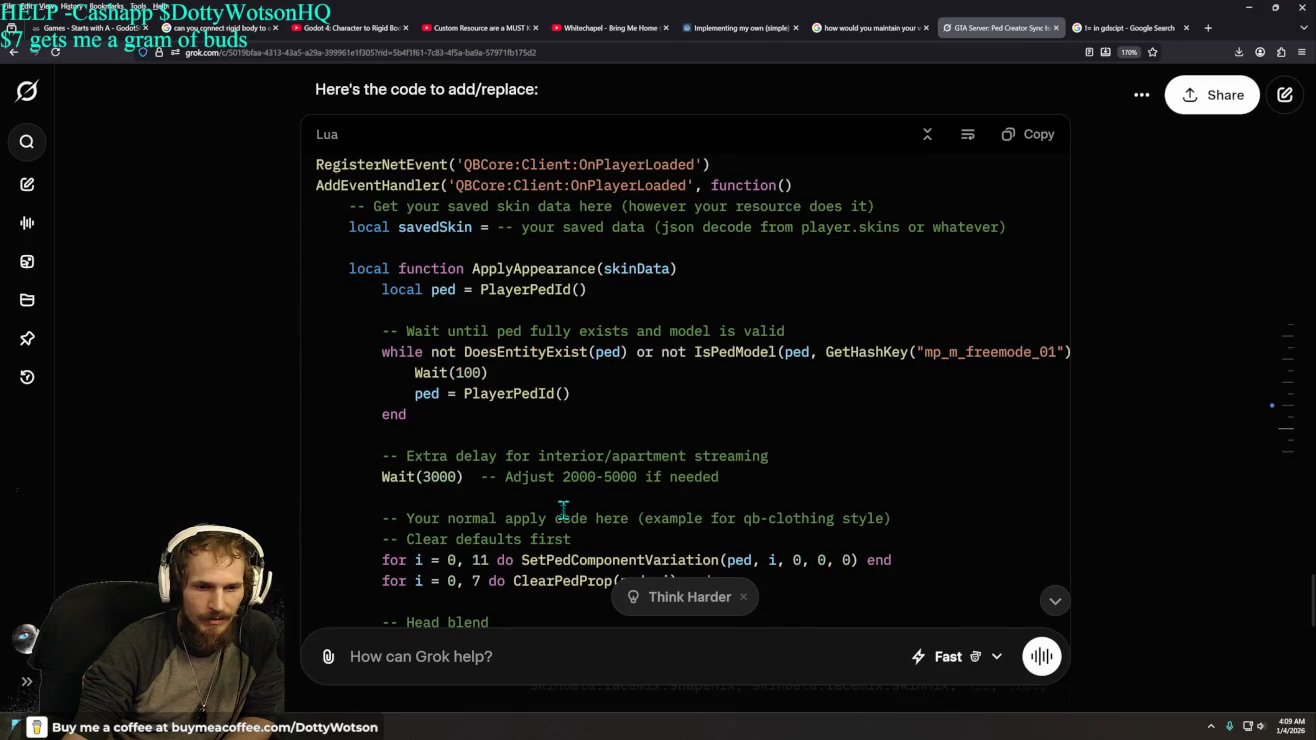
scroll(564, 510, "down", 3)
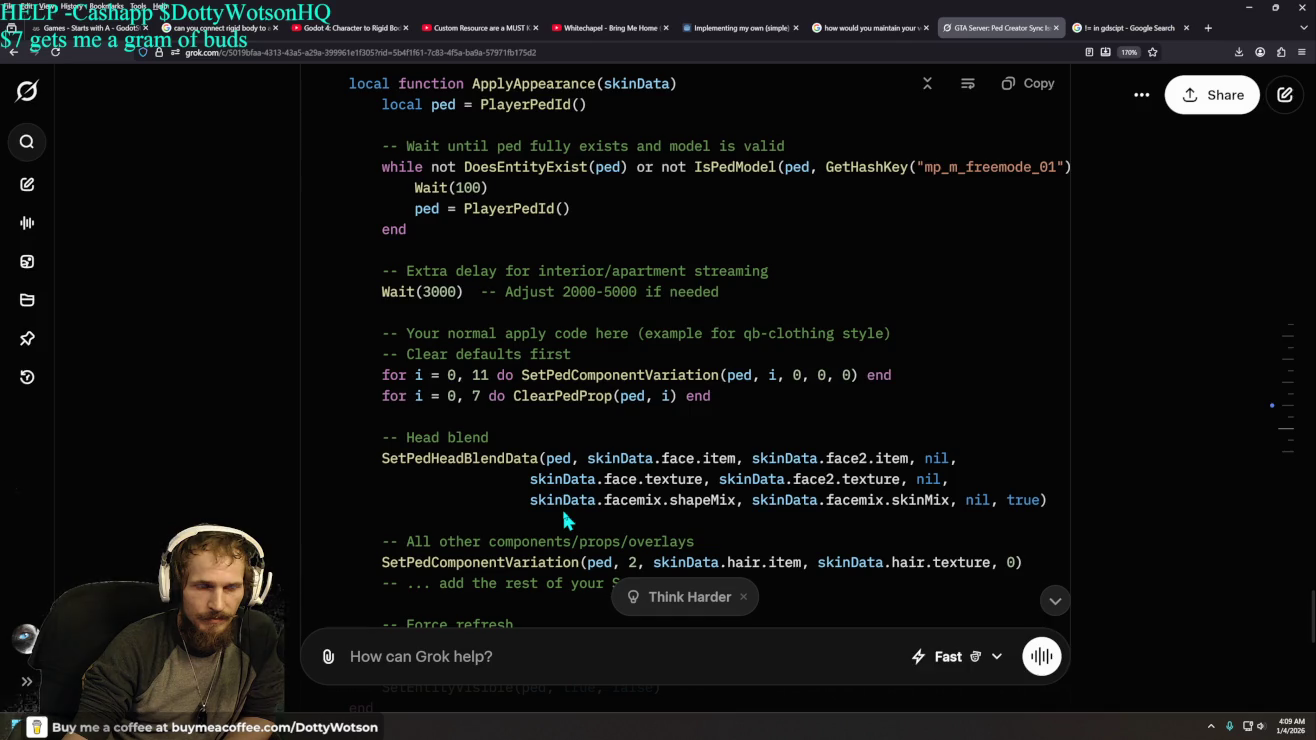
scroll(563, 512, "down", 3)
scroll(564, 510, "down", 3)
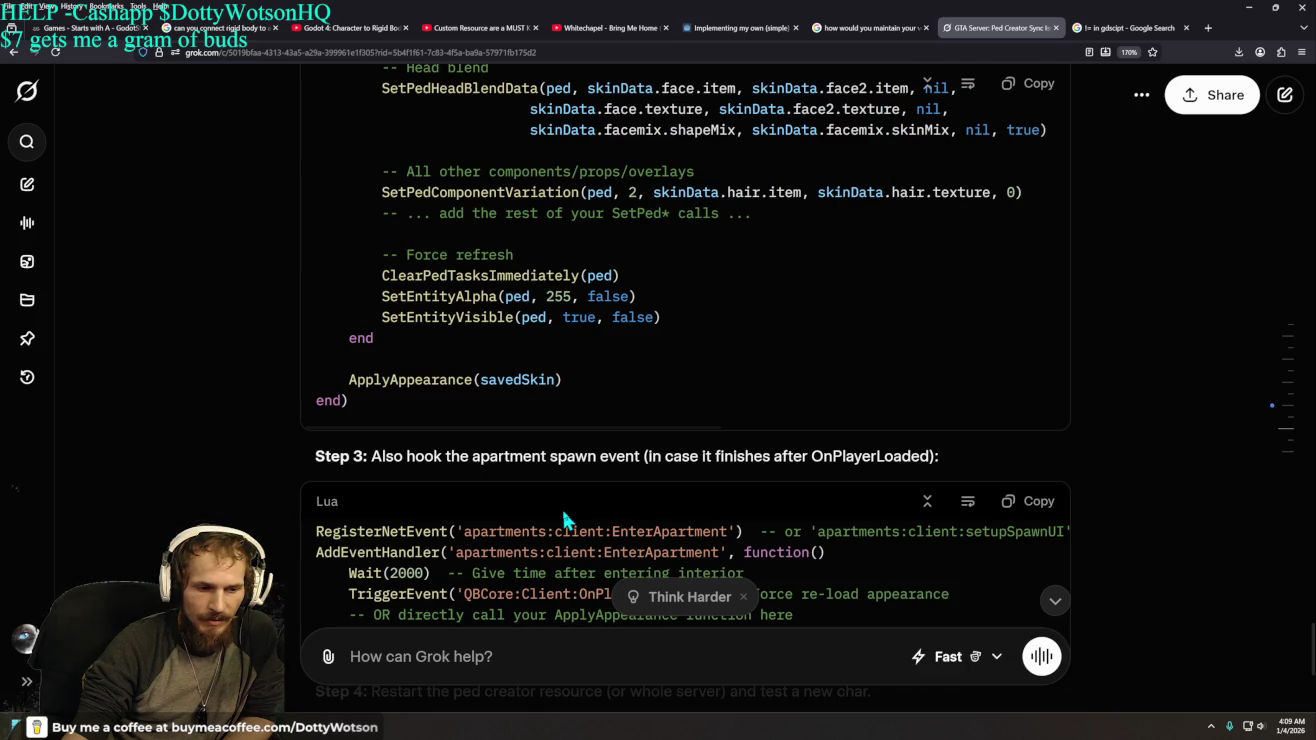
scroll(563, 515, "down", 3)
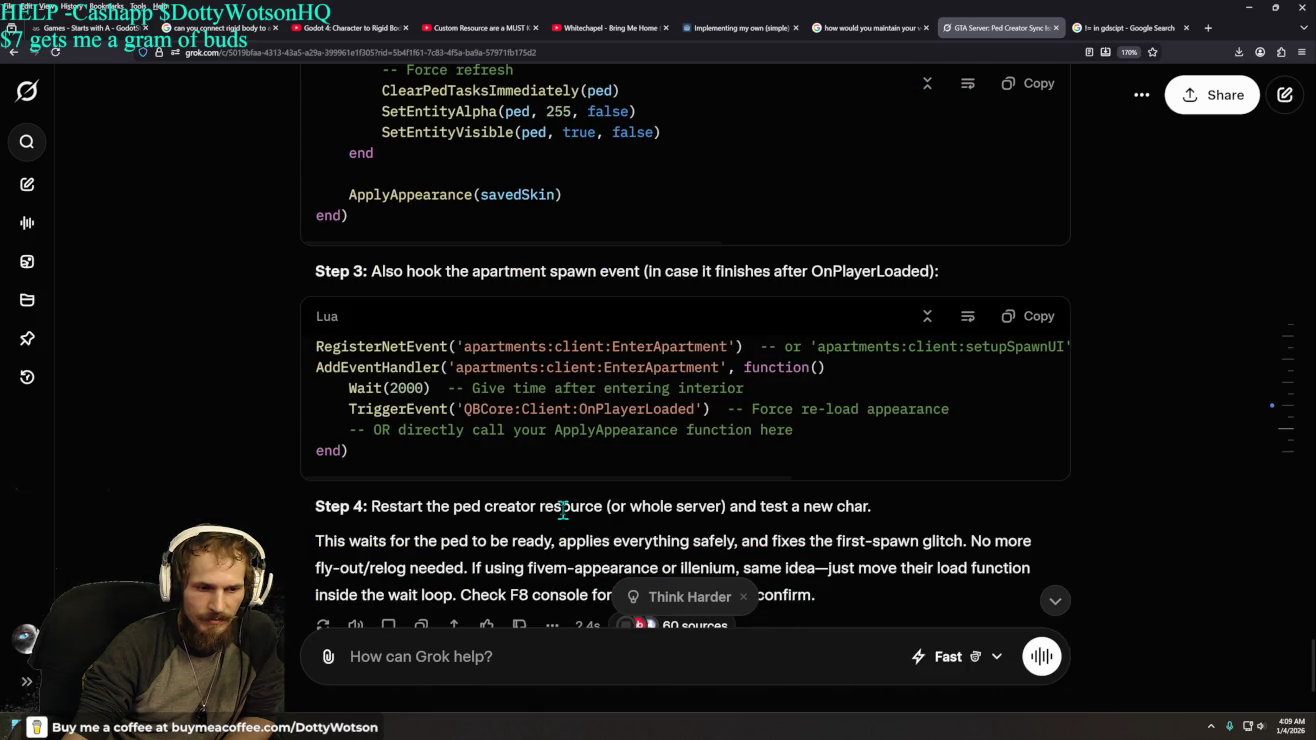
scroll(563, 510, "up", 15)
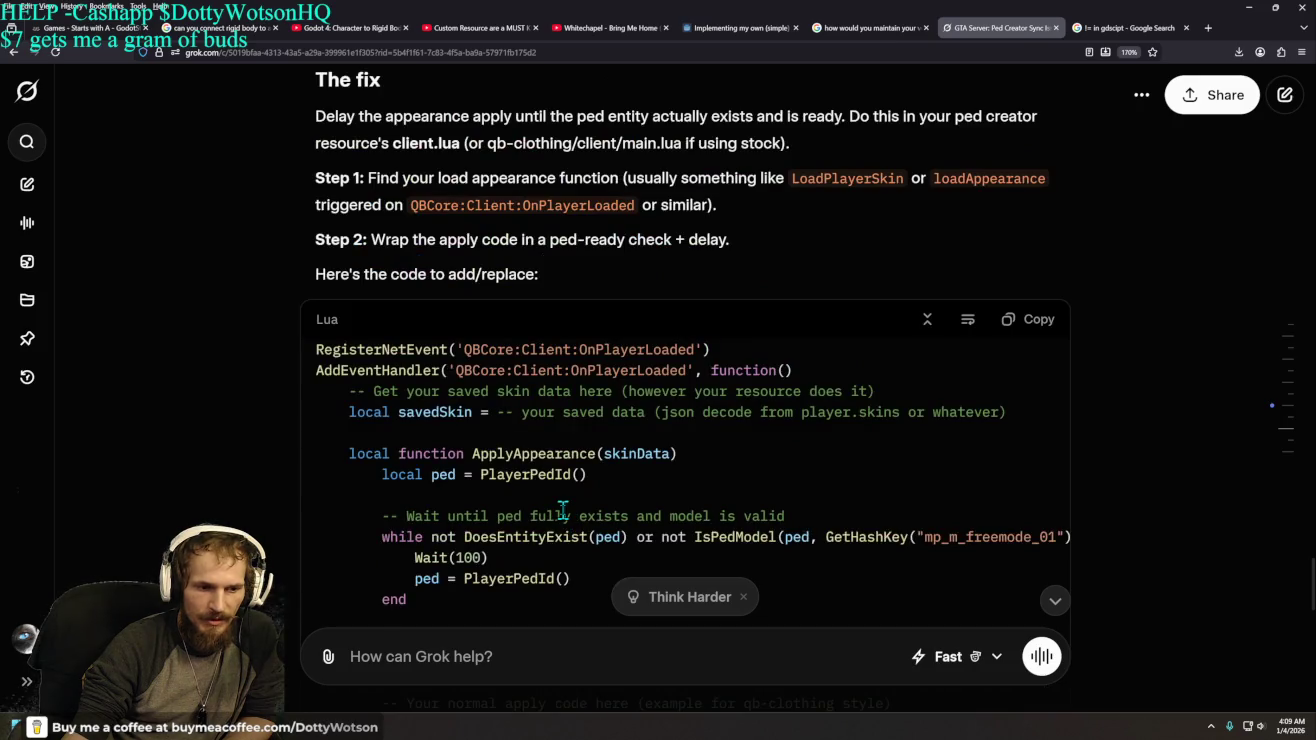
scroll(564, 510, "down", 3)
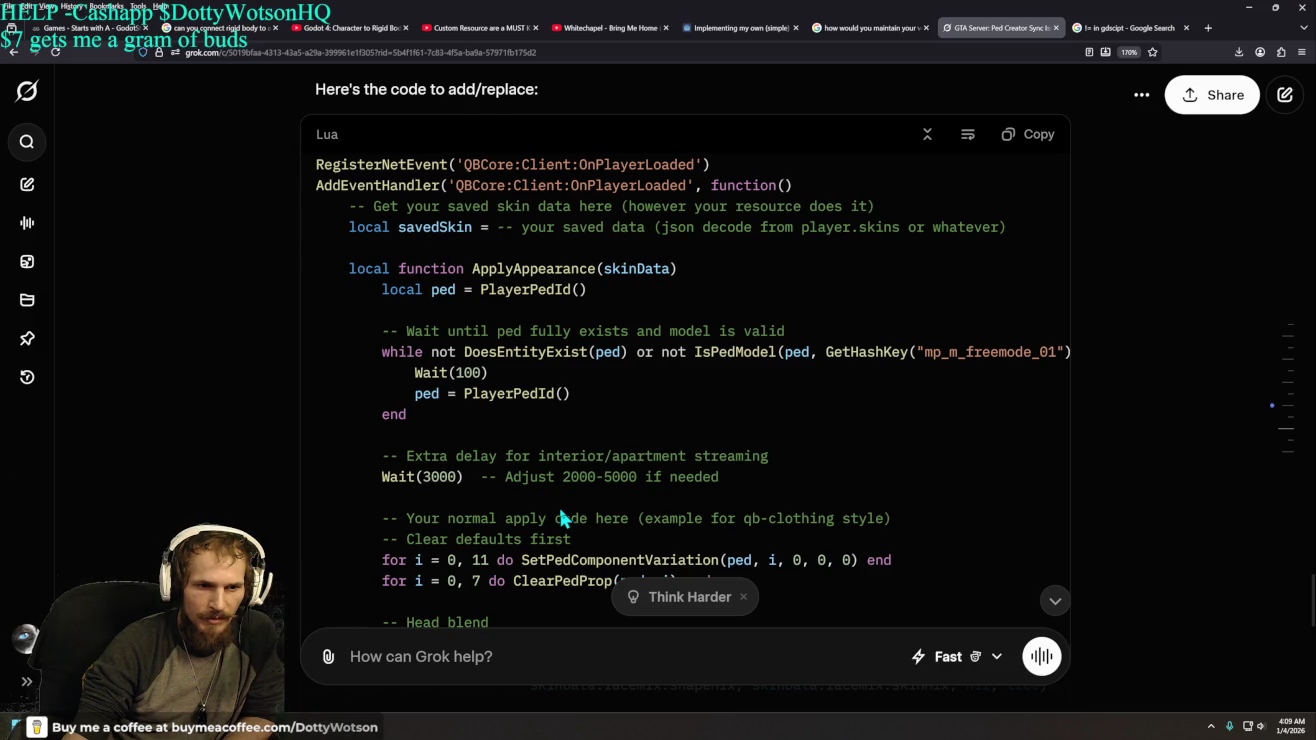
scroll(561, 513, "down", 5)
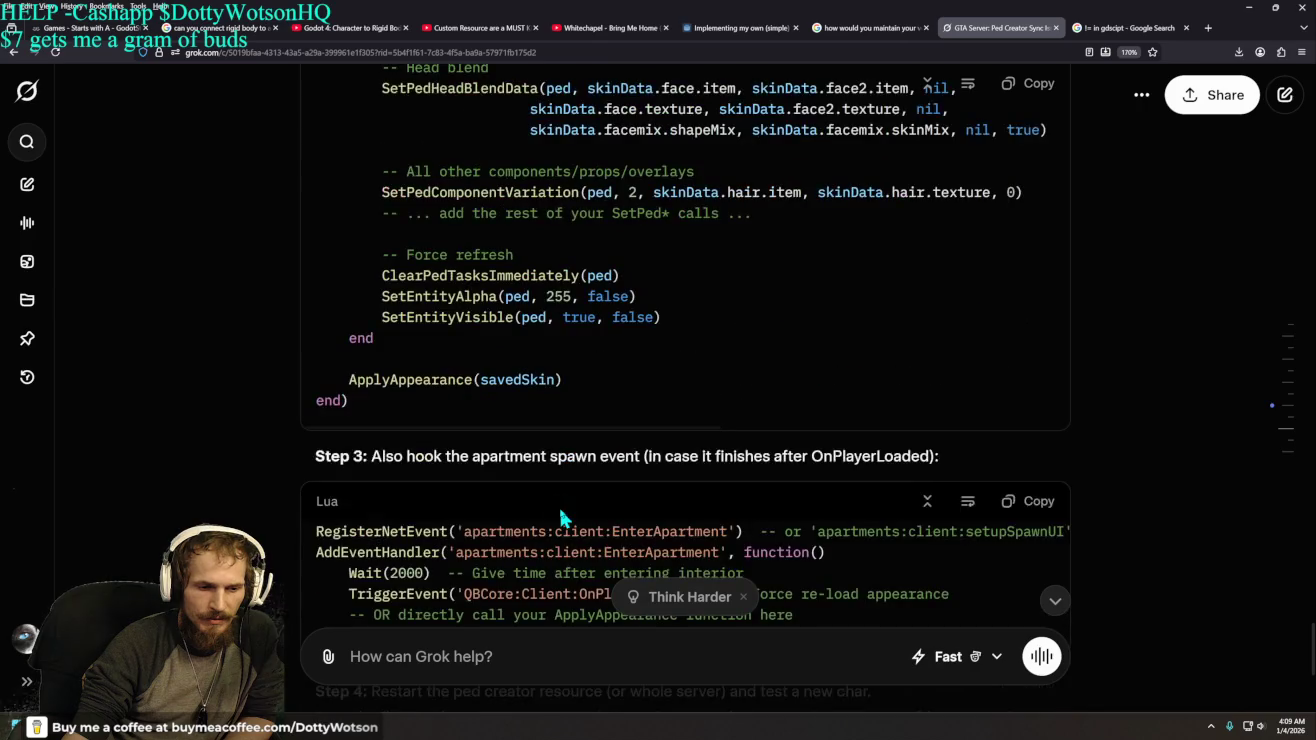
scroll(560, 518, "down", 4)
scroll(560, 518, "up", 15)
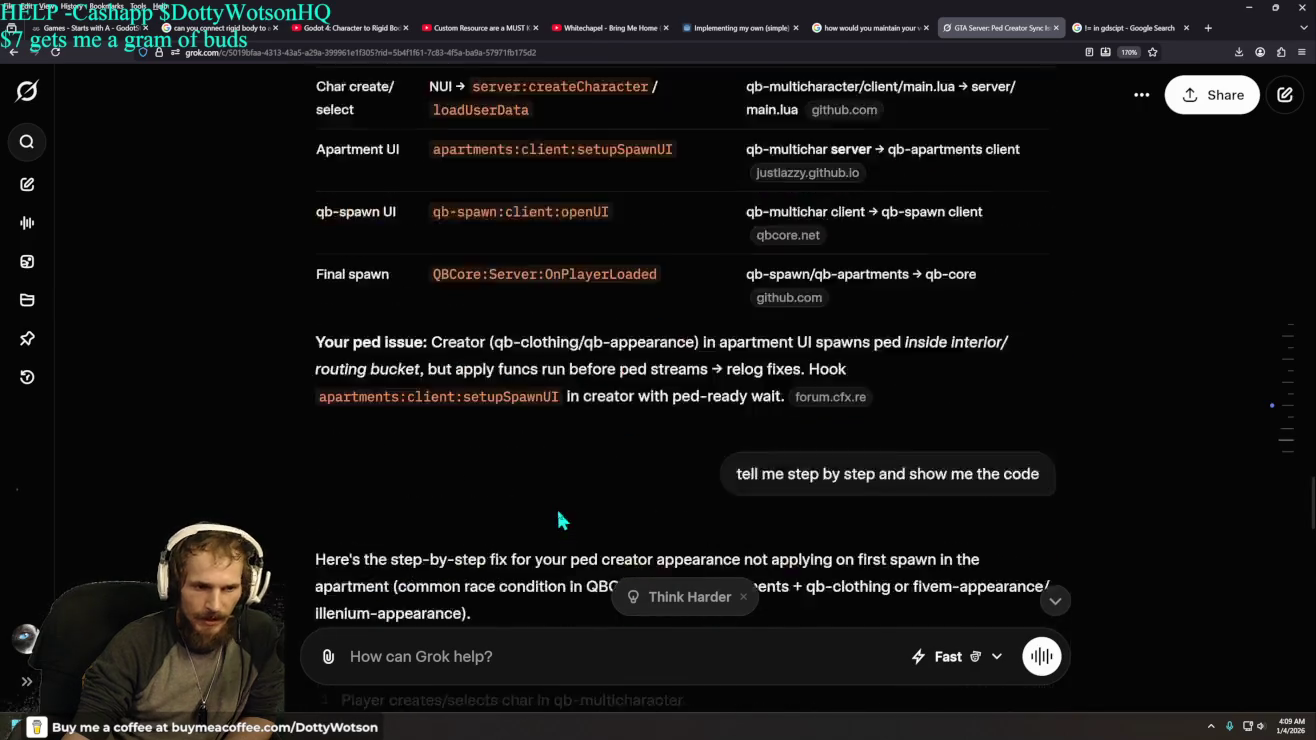
scroll(560, 520, "up", 15)
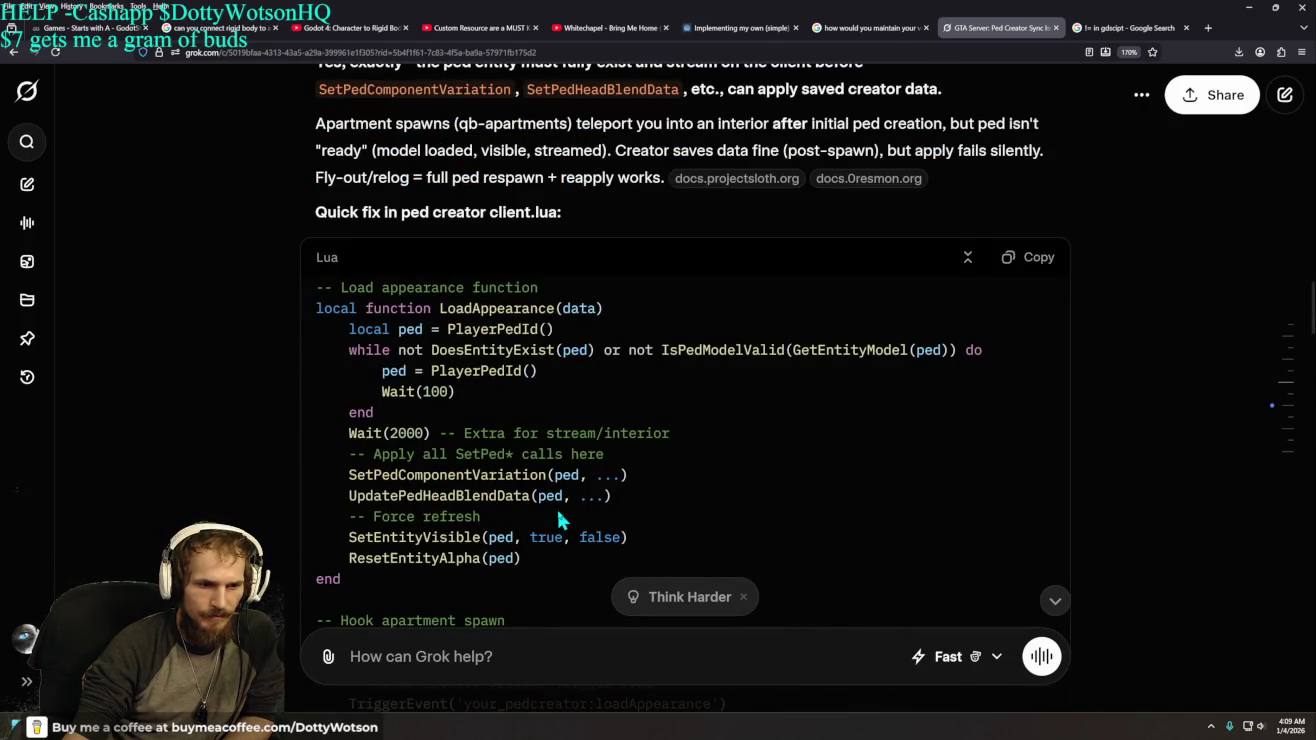
scroll(558, 519, "down", 8)
scroll(558, 508, "down", 10)
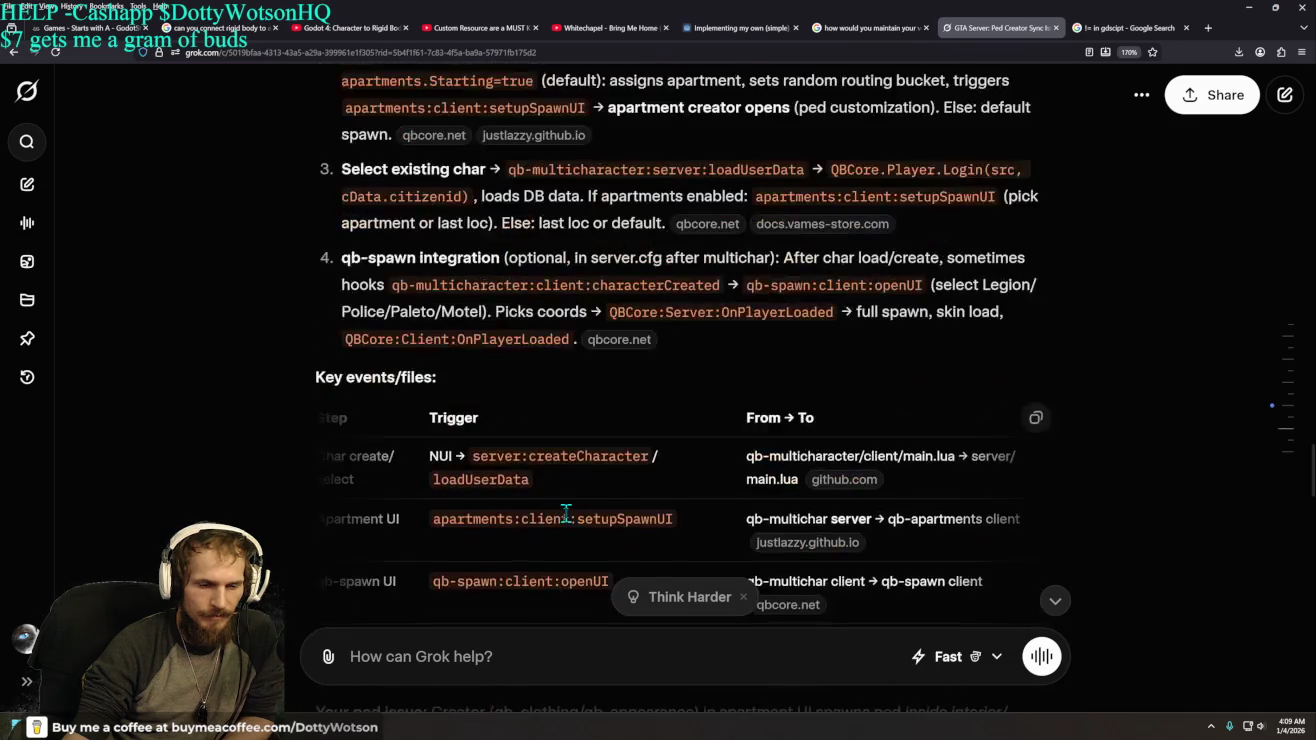
scroll(576, 523, "down", 2)
scroll(566, 505, "down", 15)
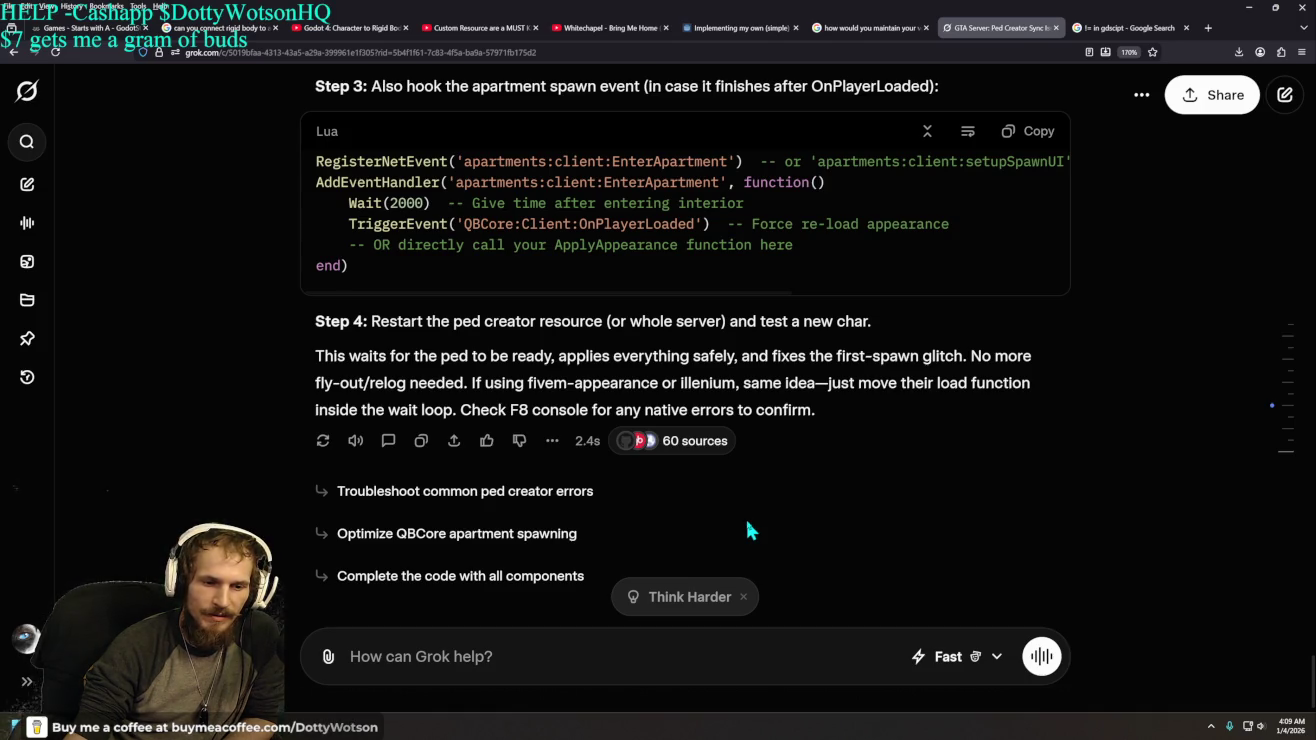
scroll(748, 530, "up", 5)
scroll(746, 519, "up", 2)
scroll(745, 516, "down", 6)
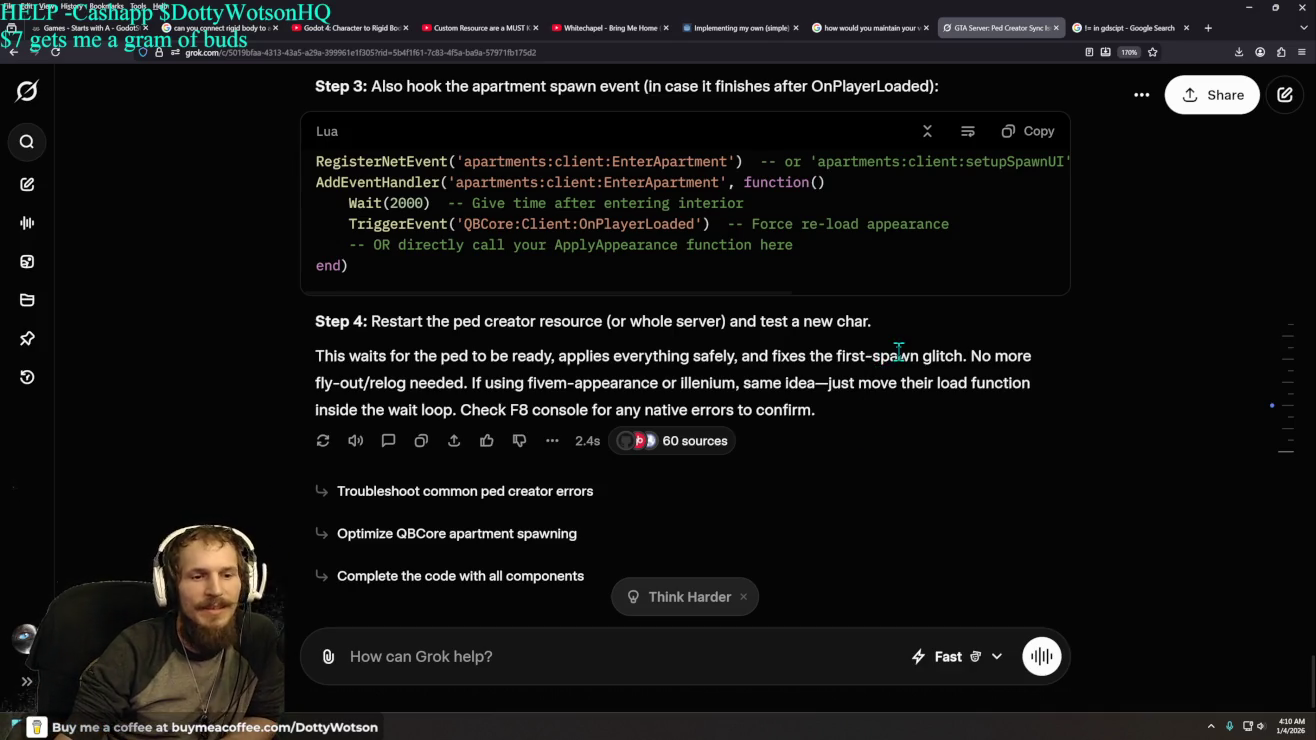
scroll(800, 515, "up", 2)
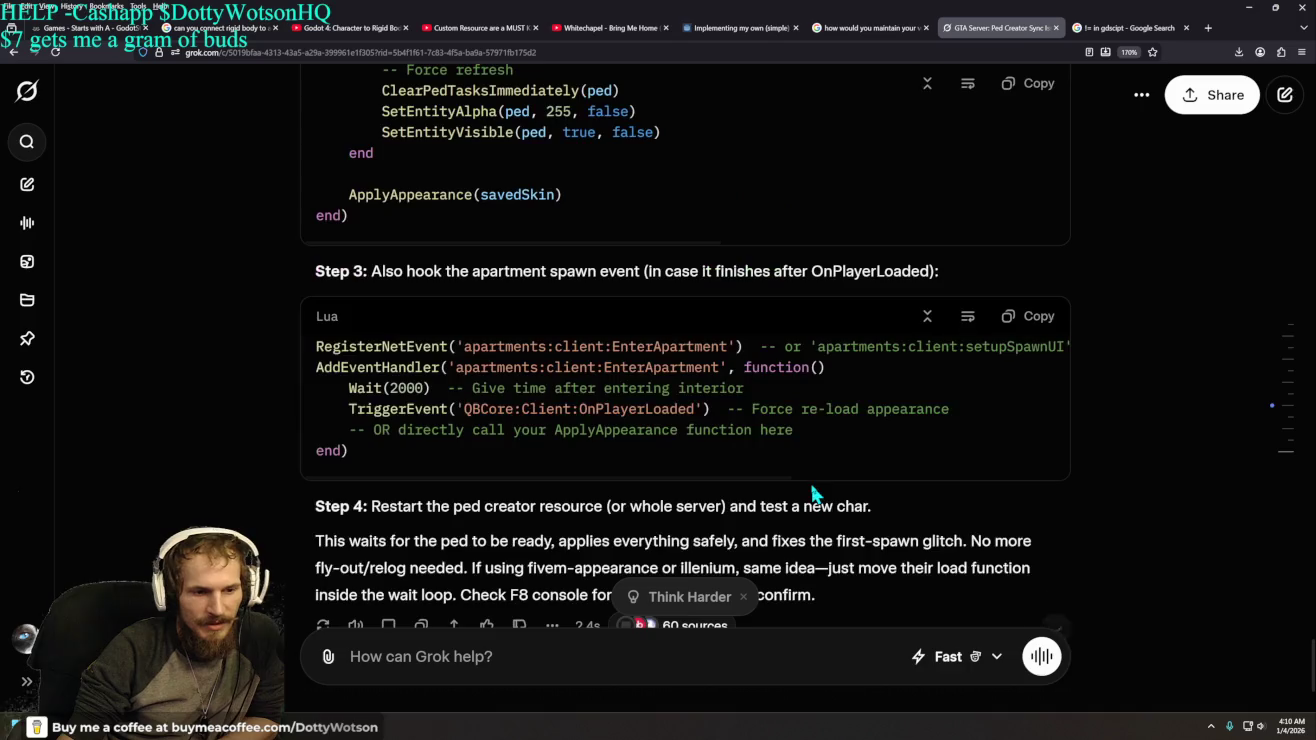
scroll(812, 492, "up", 10)
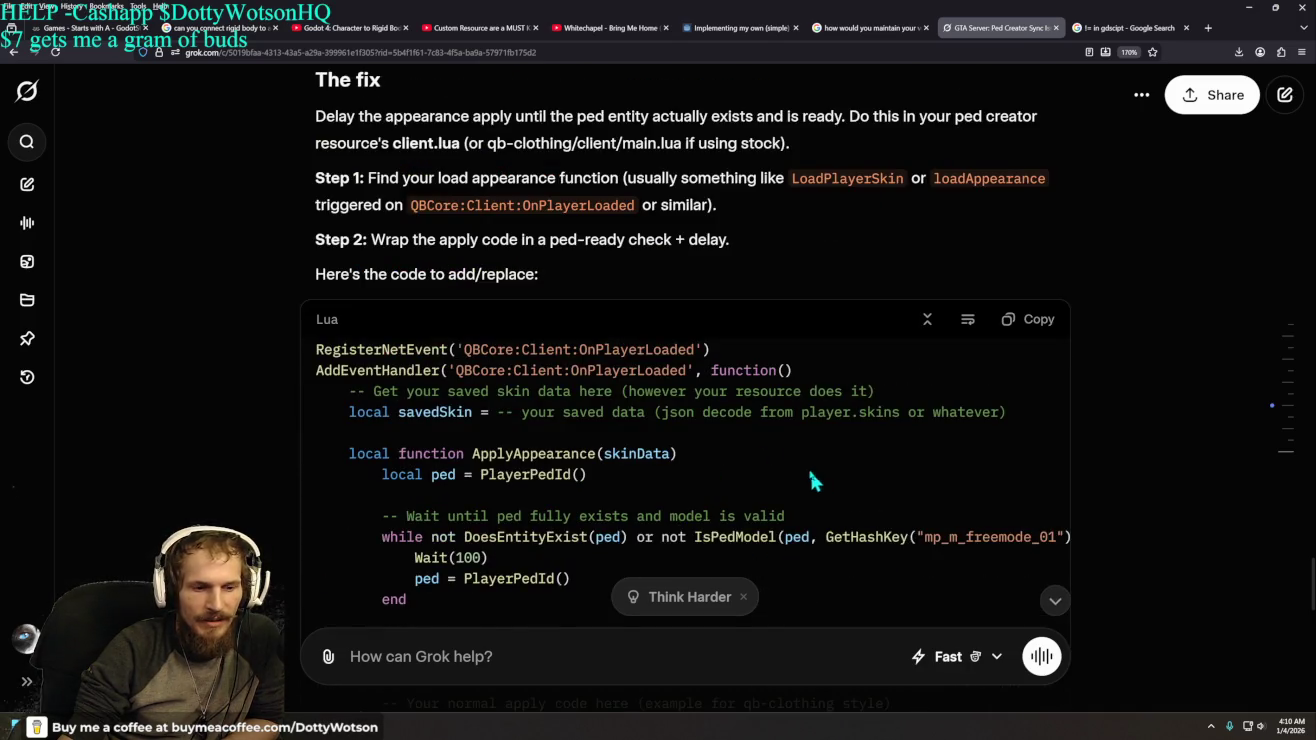
scroll(816, 490, "down", 2)
mouse_move(316, 161)
left_mouse_down()
mouse_move(896, 351)
mouse_move(981, 683)
mouse_move(981, 564)
left_mouse_up()
left_click(922, 487)
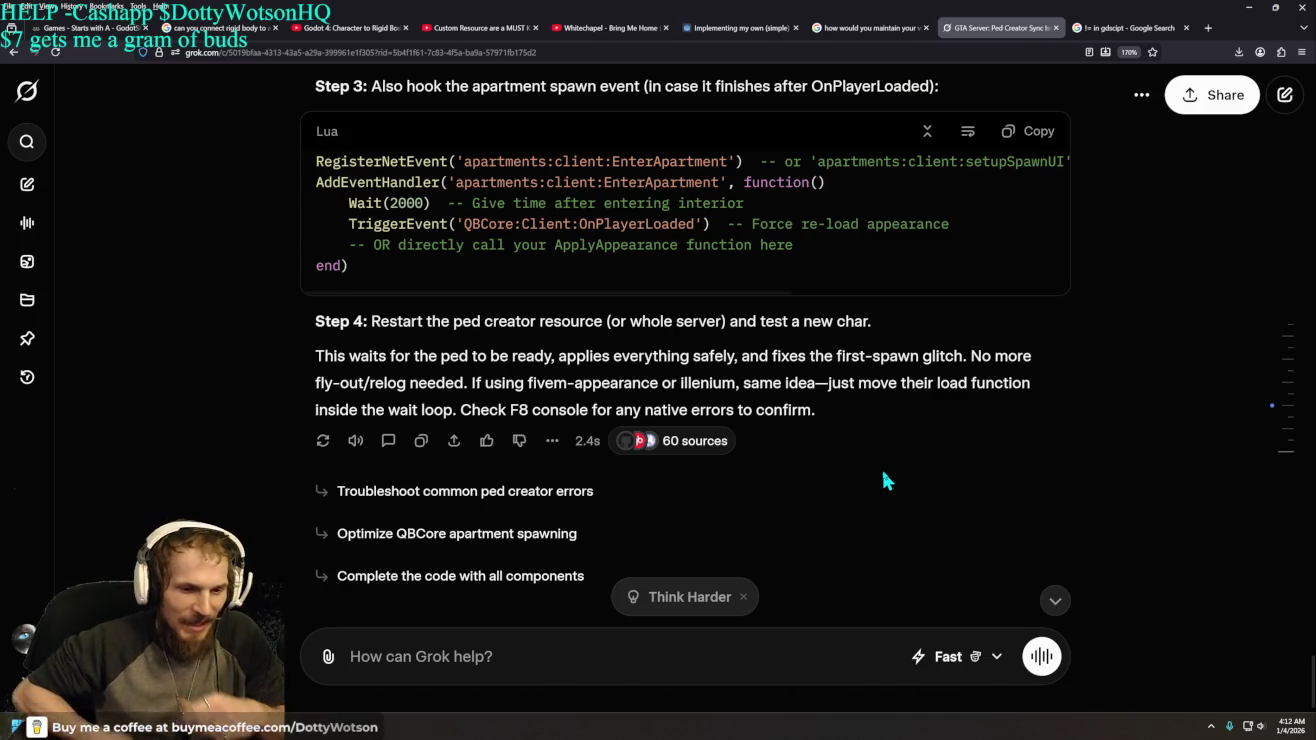
scroll(850, 540, "up", 3)
scroll(890, 542, "down", 3)
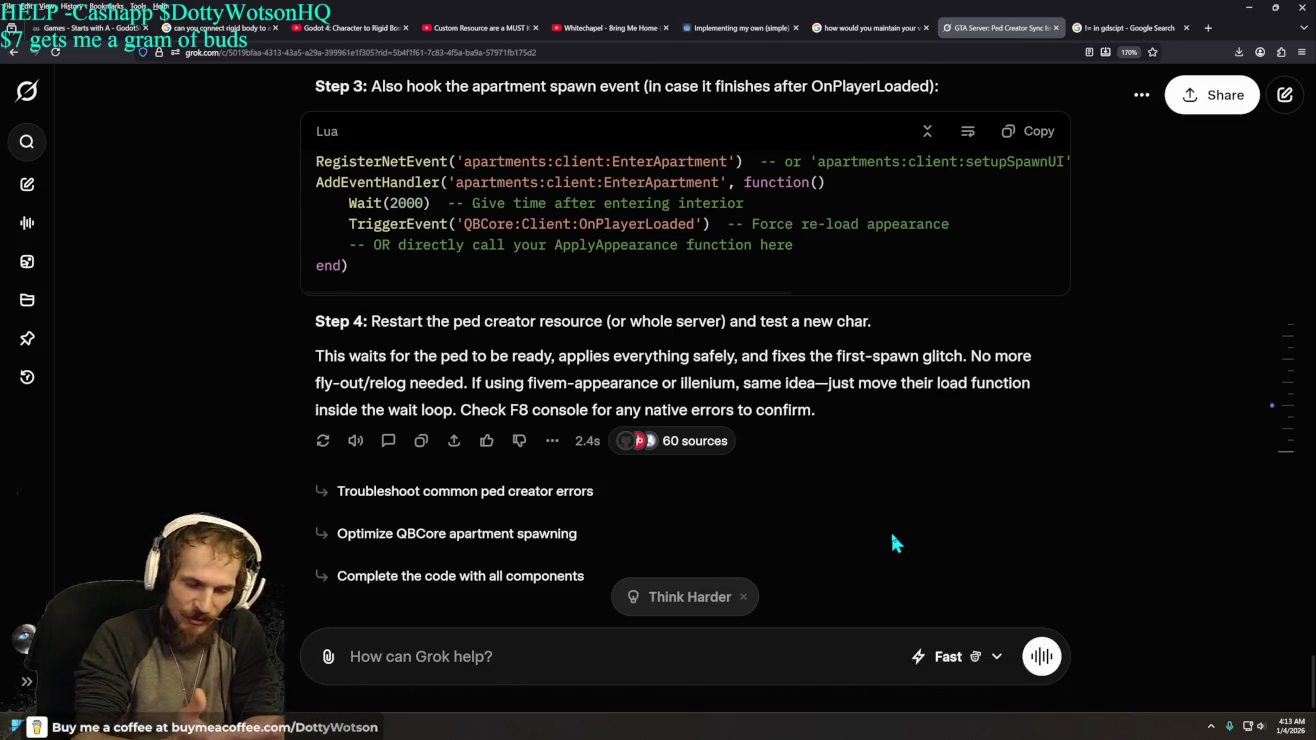
scroll(1001, 480, "up", 10)
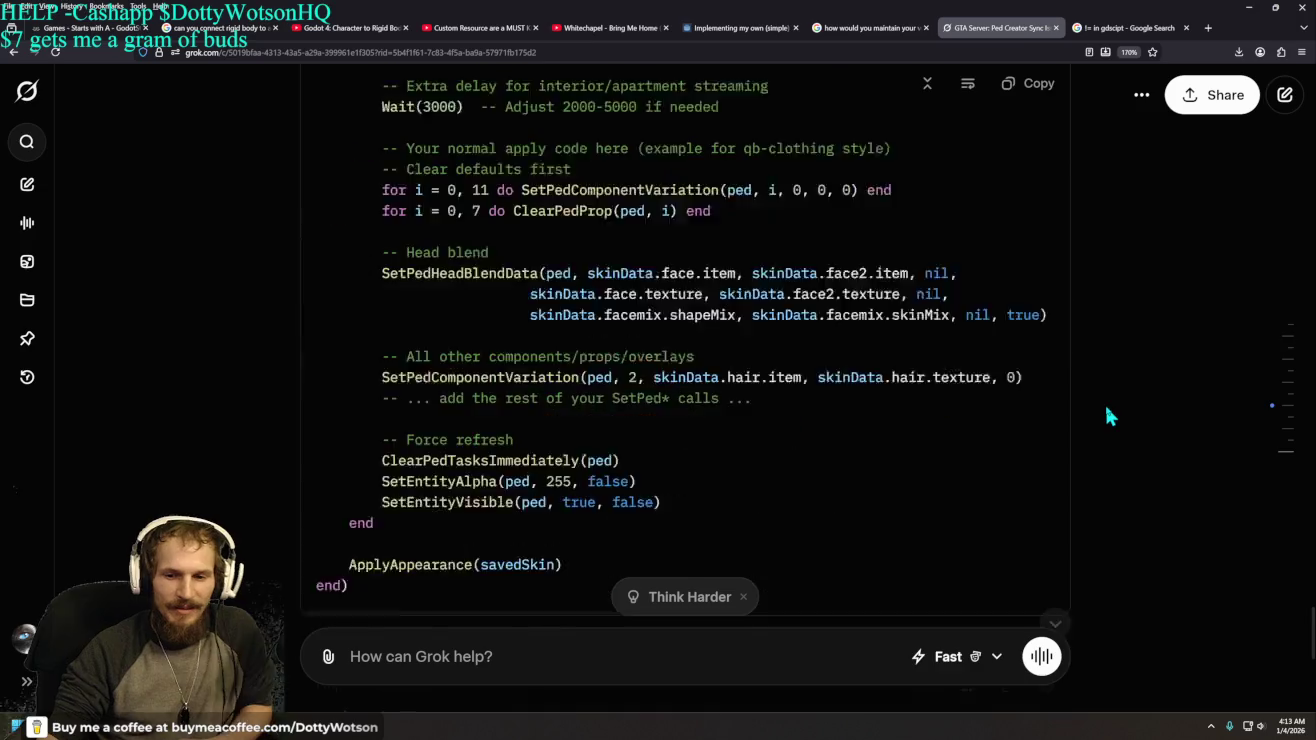
- Step back through earlier responses to the original ped creator question and its answer
scroll(1093, 445, "up", 5)
scroll(1094, 352, "up", 5)
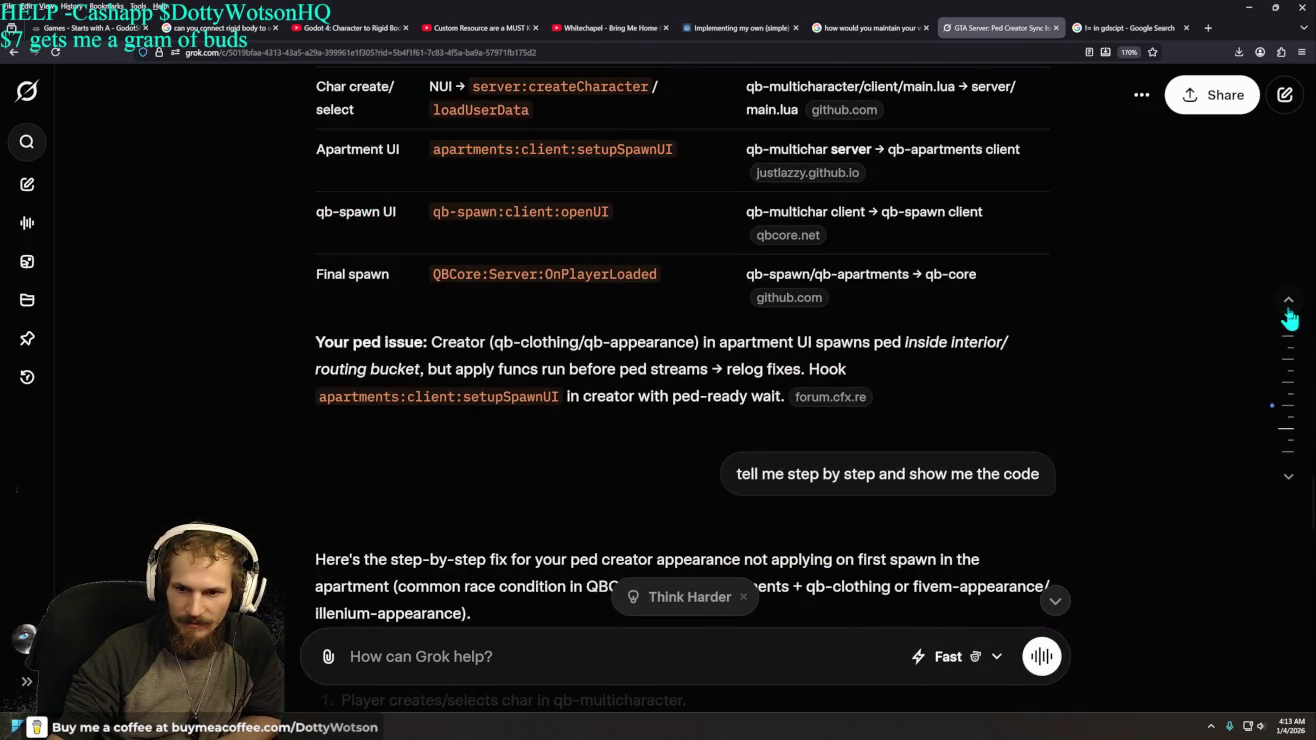
left_click(1289, 302)
left_click(1285, 308)
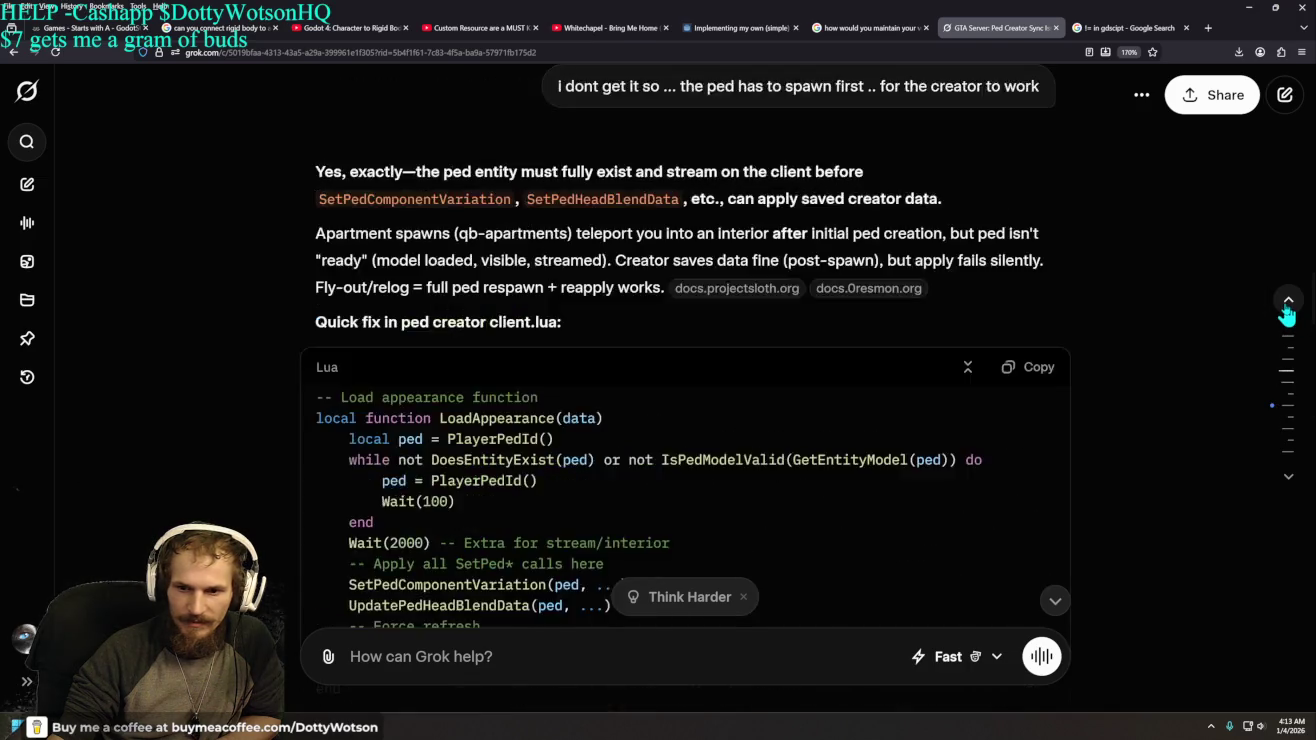
left_click(1285, 308)
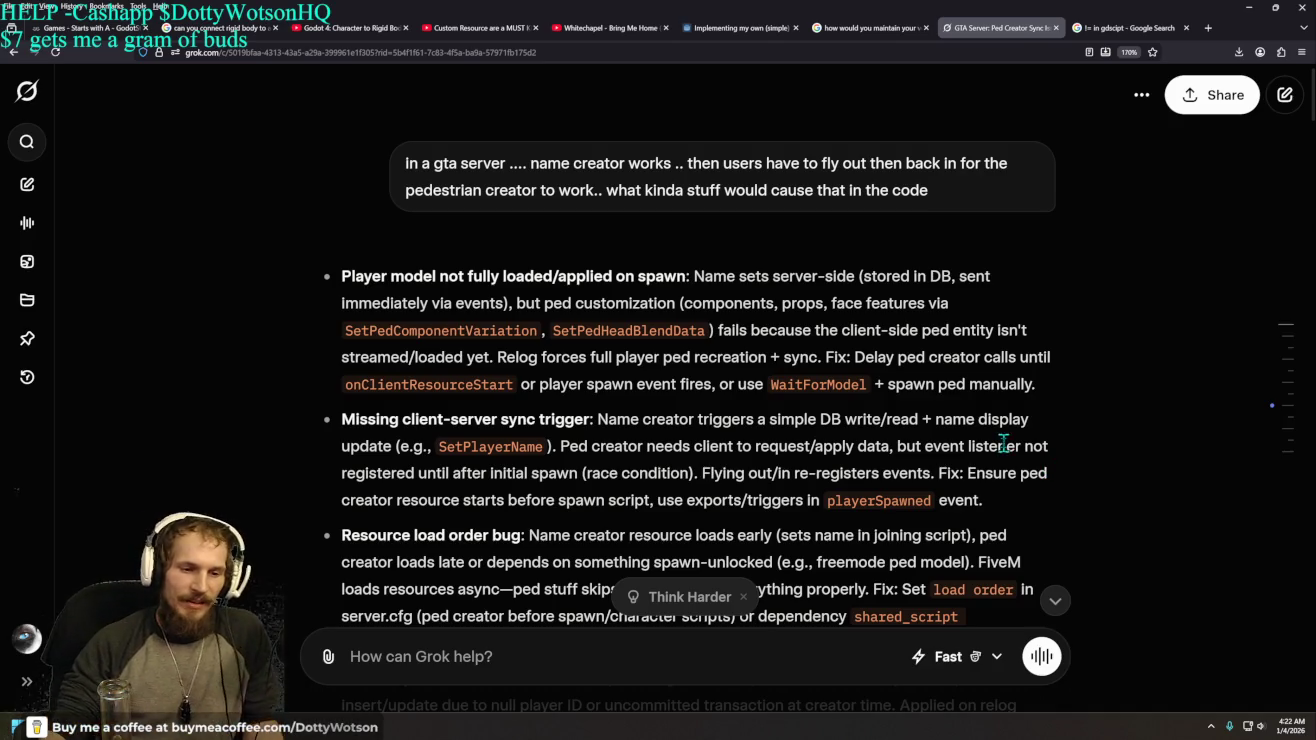
- Scroll to the ped-fix answer's Step 4 and its follow-up suggestions
scroll(746, 390, "down", 10)
scroll(751, 405, "down", 20)
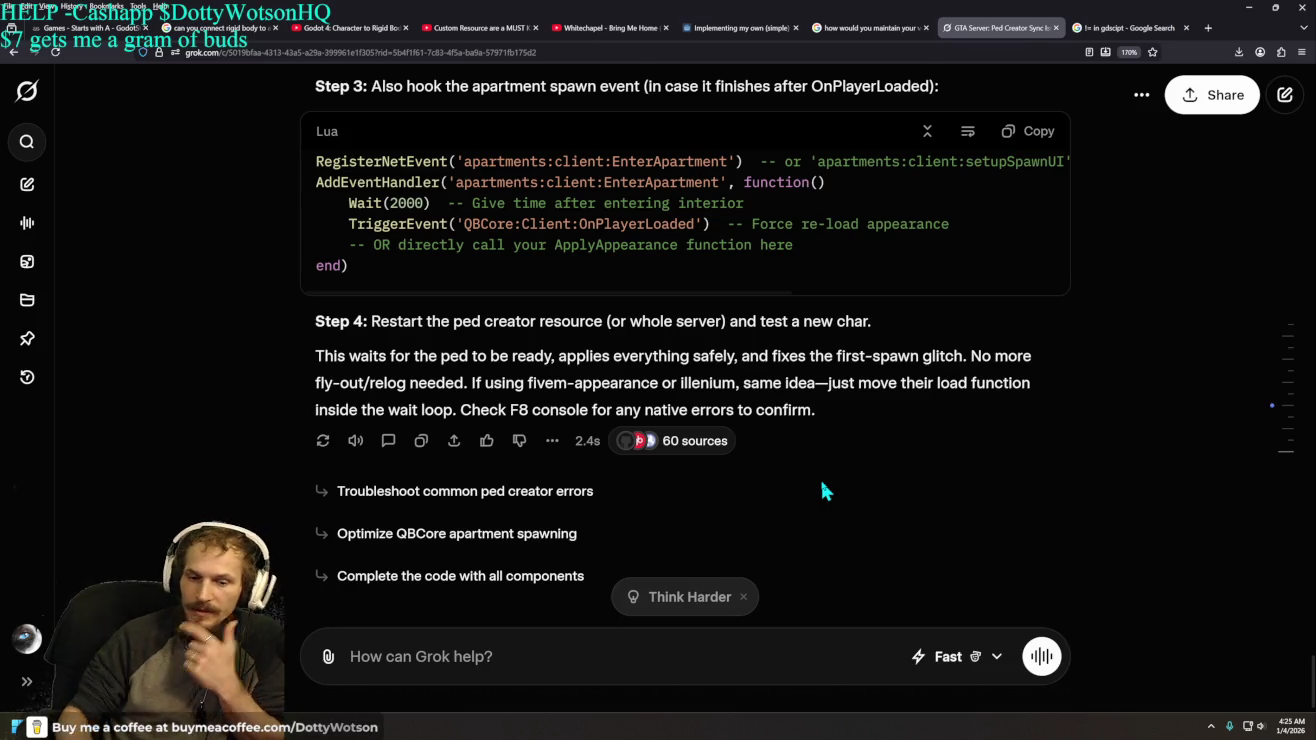
left_click(384, 654)
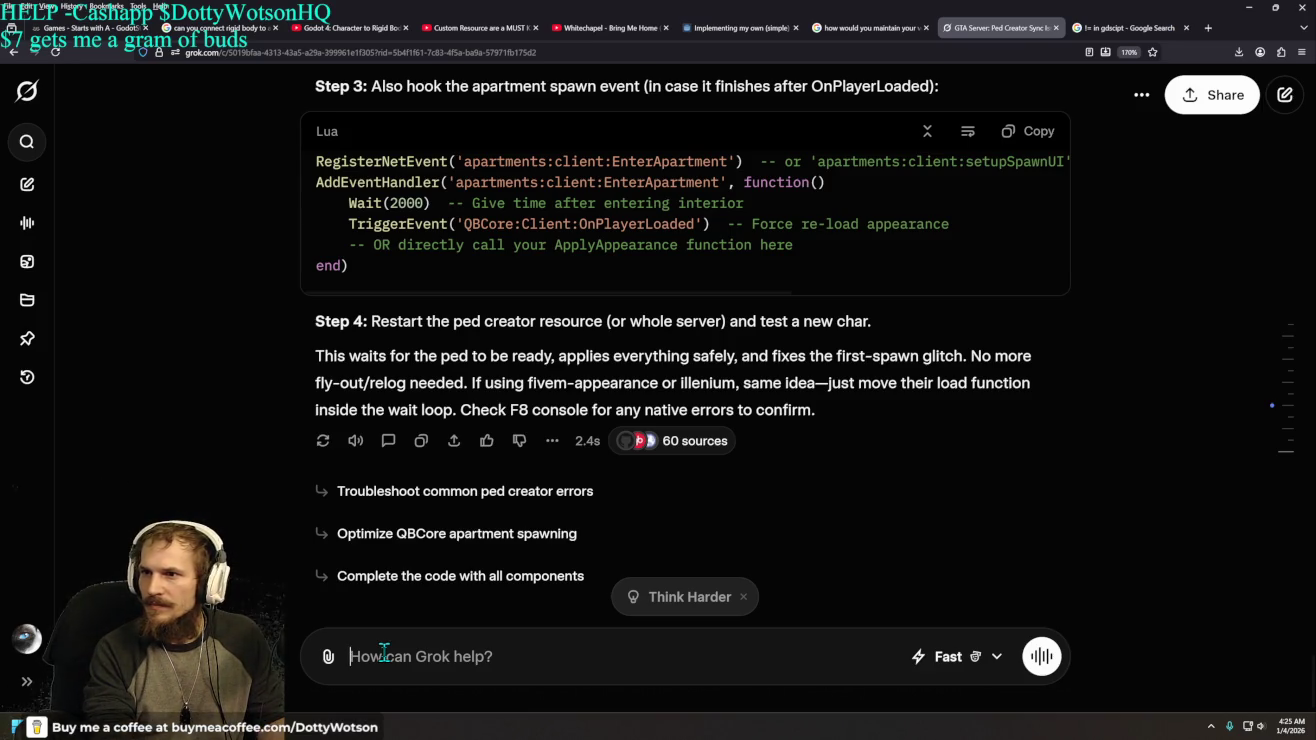
- Ask what the house decoration function is and how to optimize qb-houses and/or qb-housing customization
type("what is the house ")
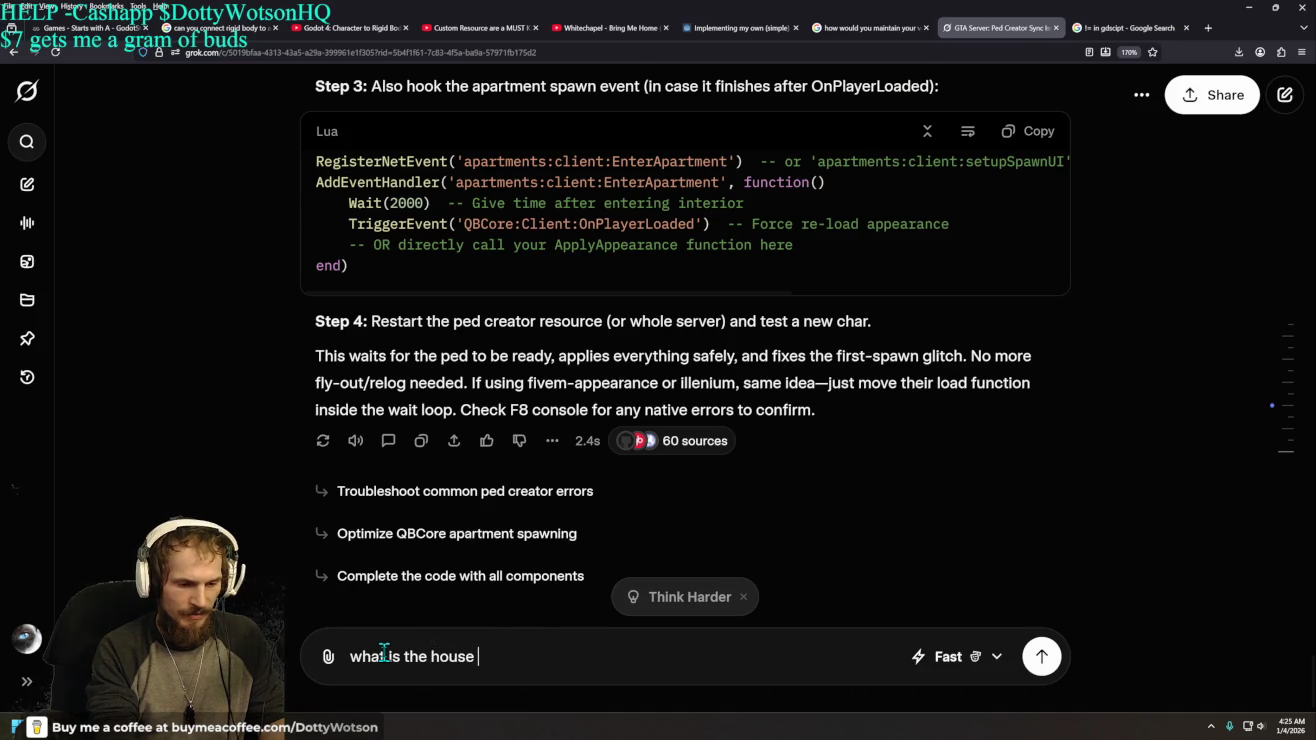
type("decoration fuc")
key("BackSpace")
type("ntio")
key("BackSpace")
key("BackSpace")
key("BackSpace")
type("ct")
key("BackSpace")
type("t9on")
key("BackSpace")
key("BackSpace")
key("BackSpace")
type("ion")
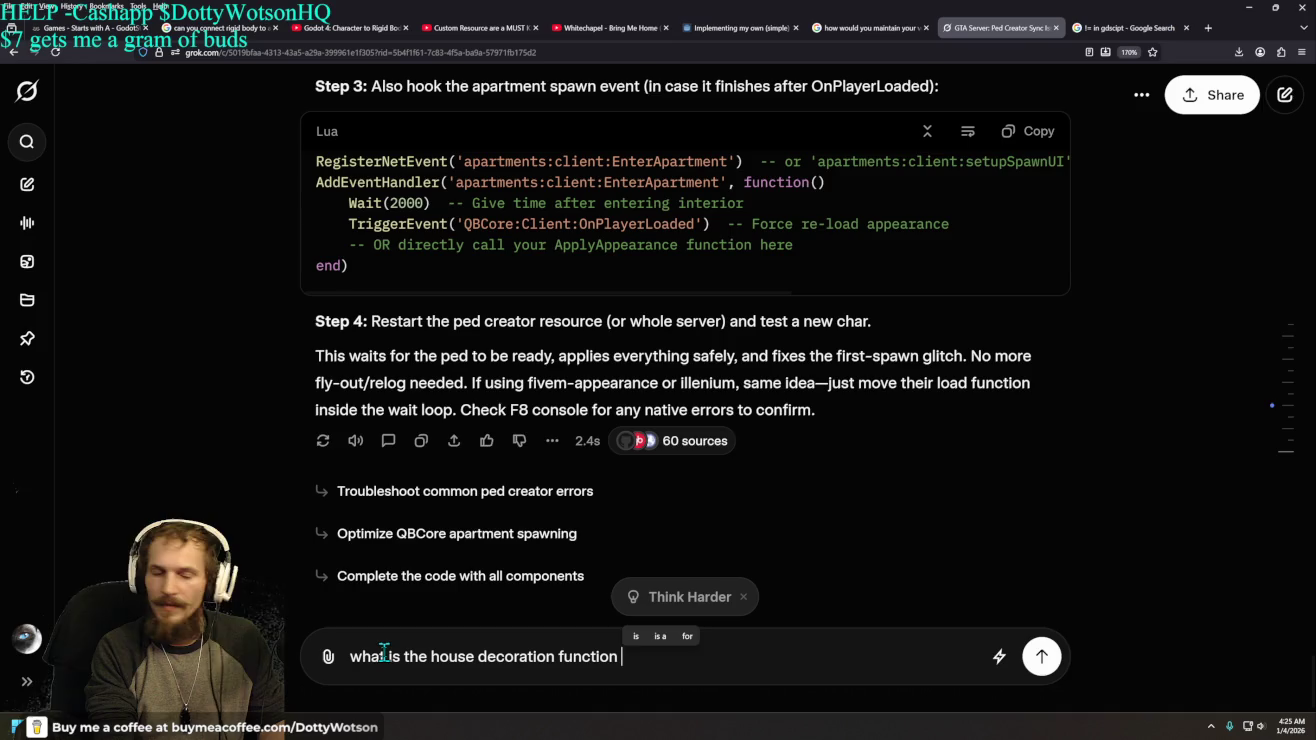
type("and how an")
key("BackSpace")
key("BackSpace")
type("ca")
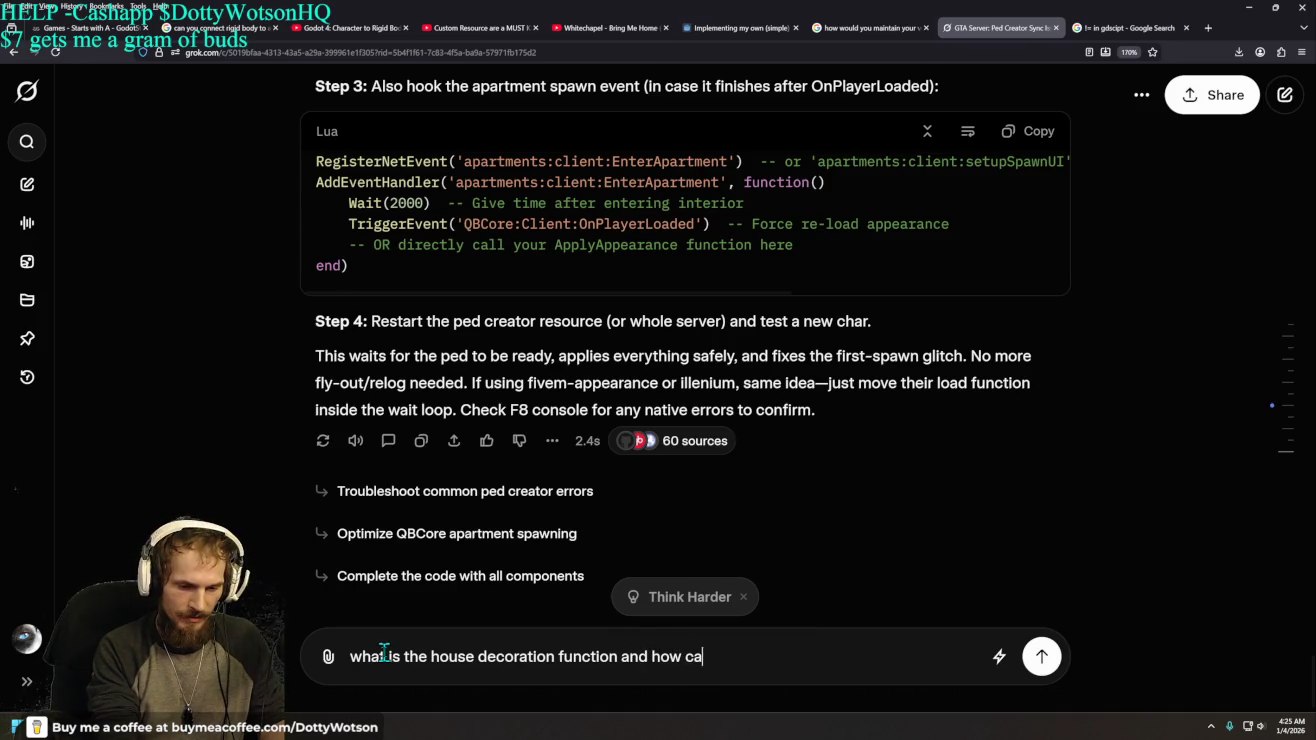
type("n i optimize ")
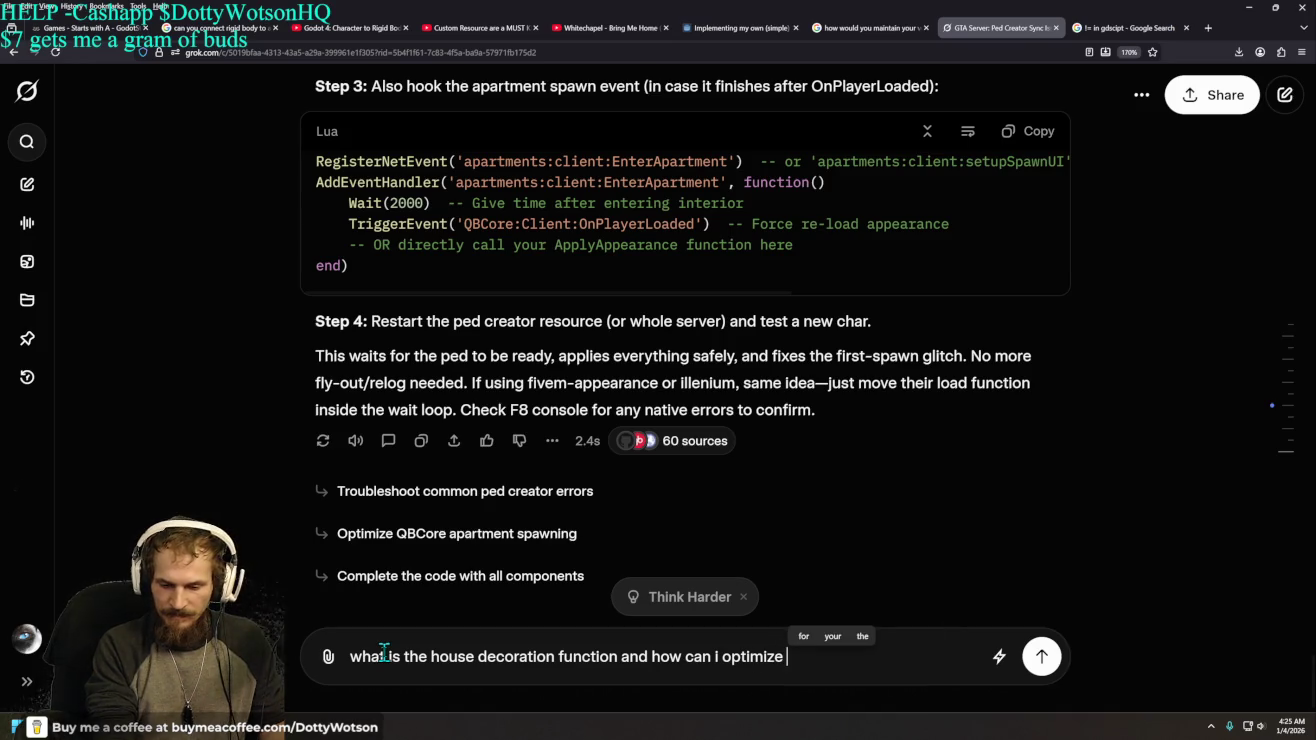
type("the ")
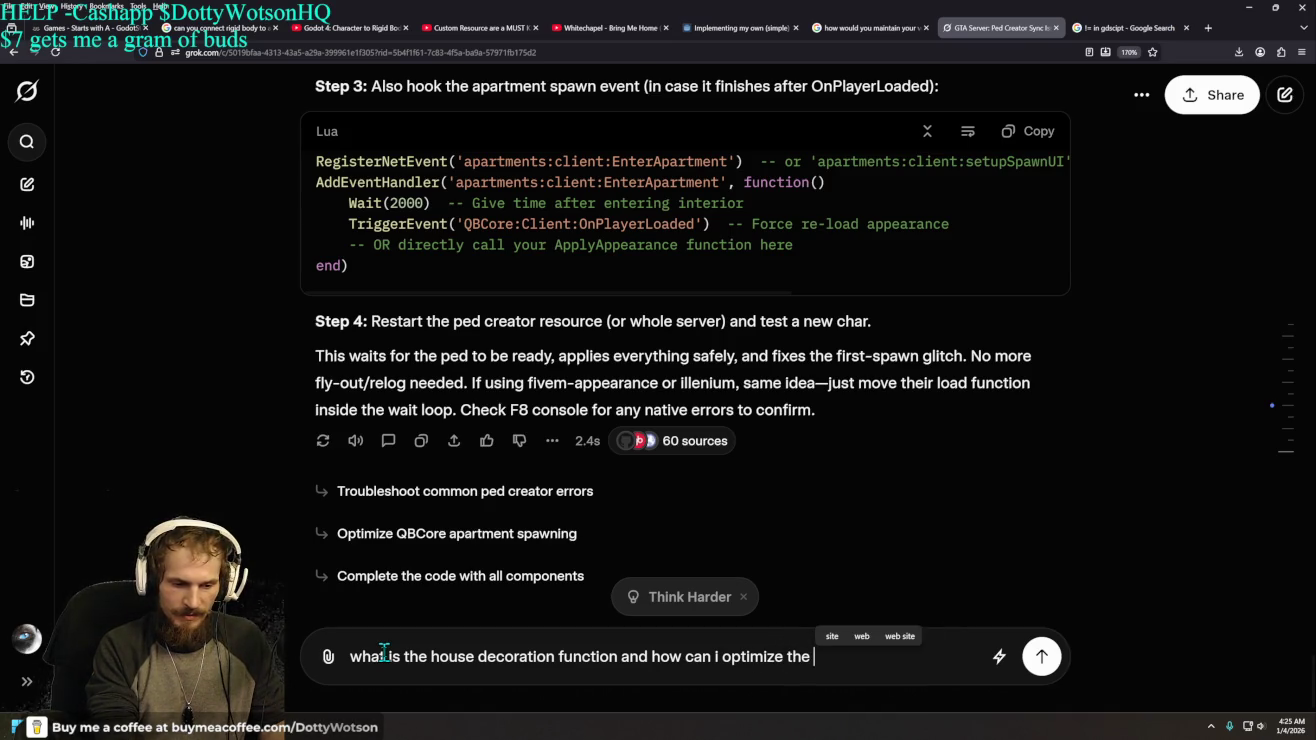
type("customization pro")
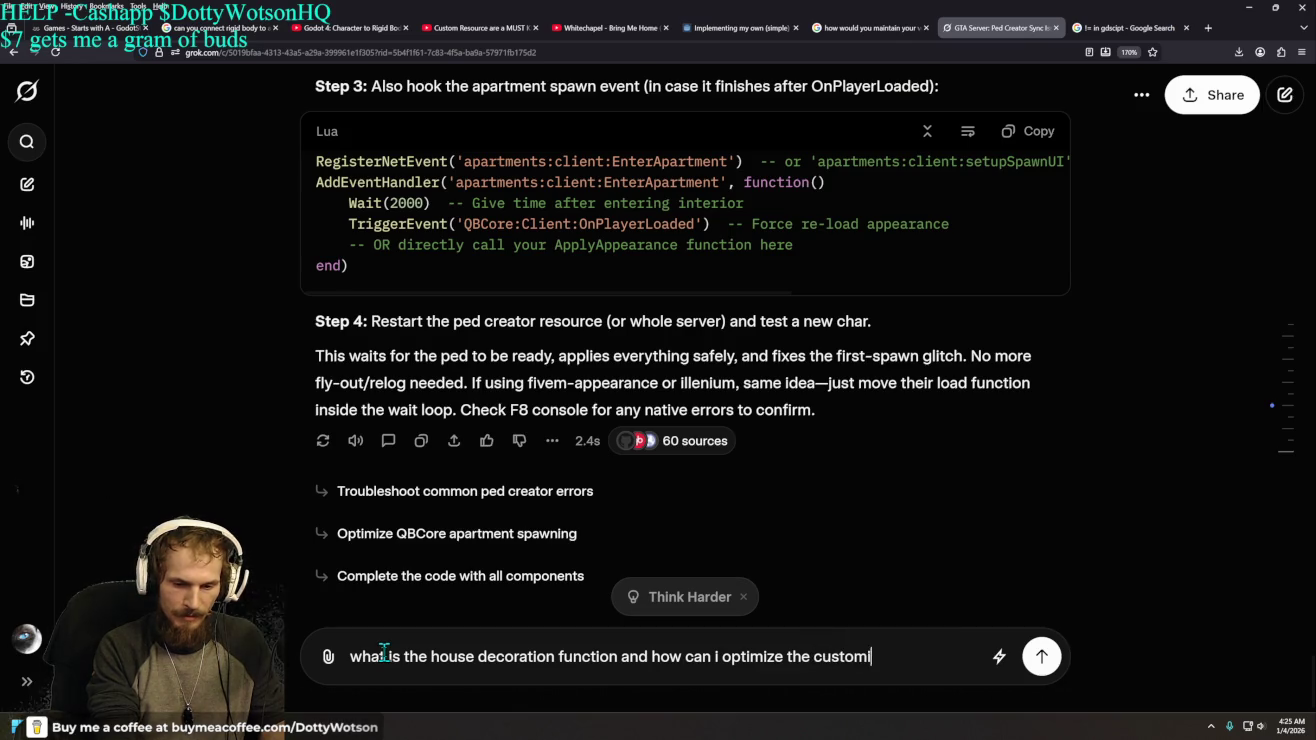
type("cess ")
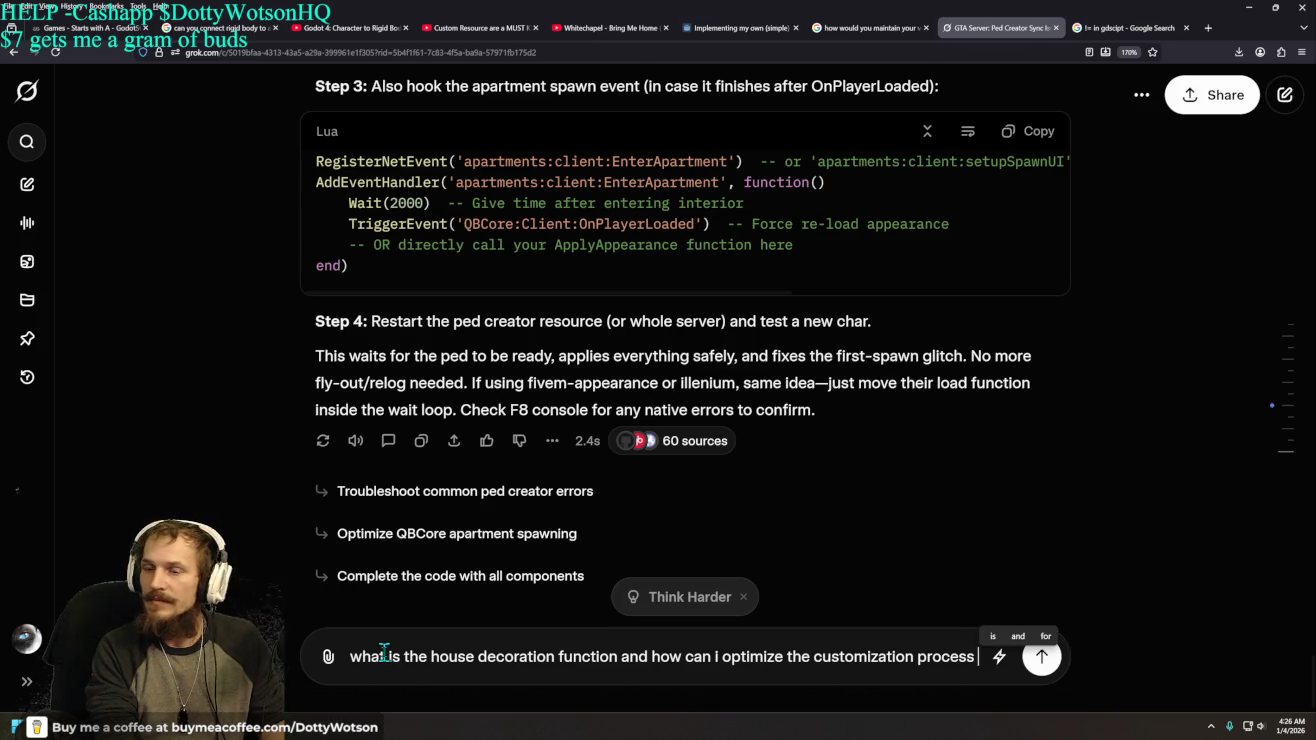
type("of qb")
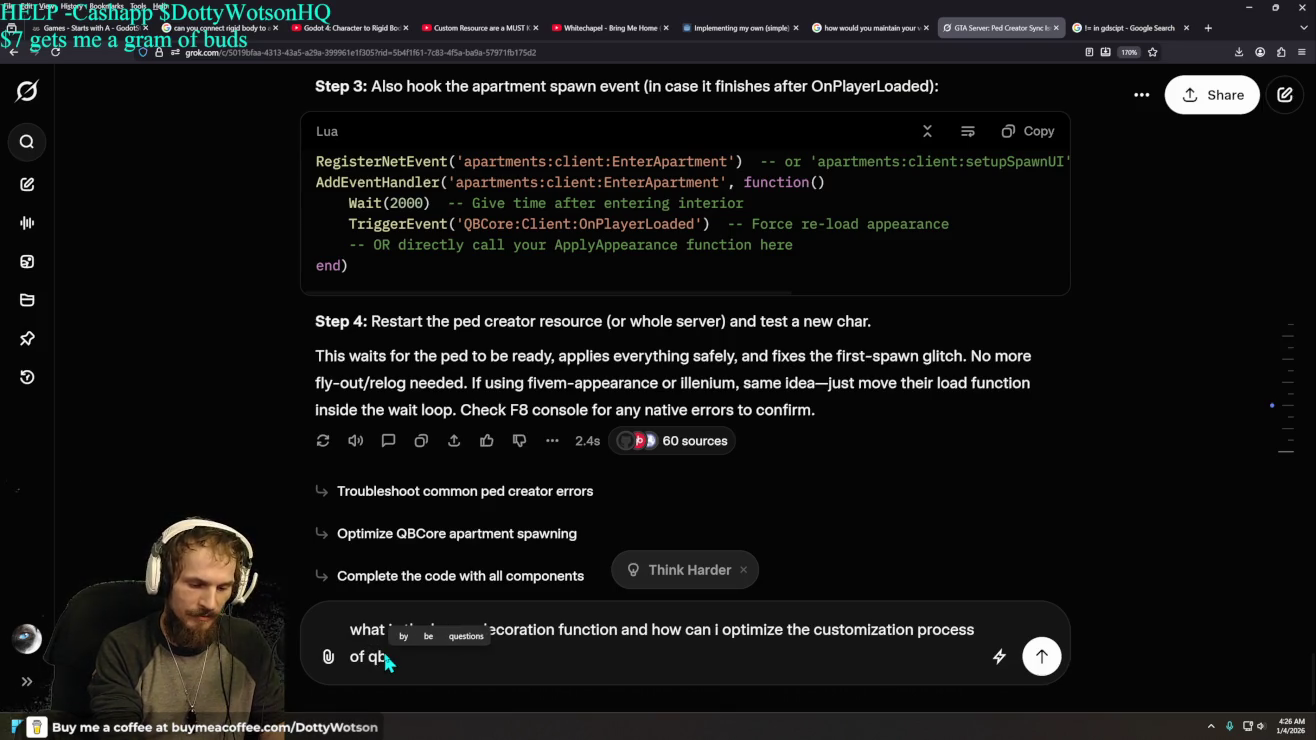
type("-houses ")
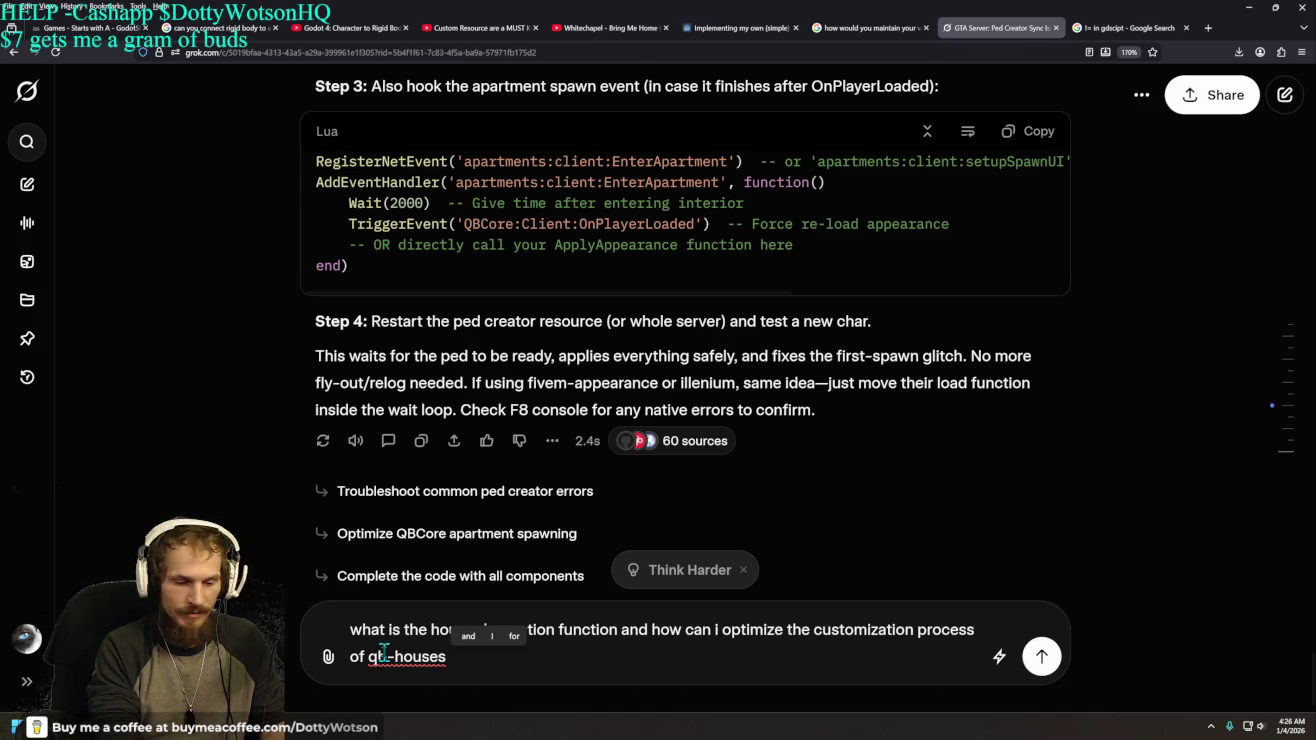
type("and or qb-")
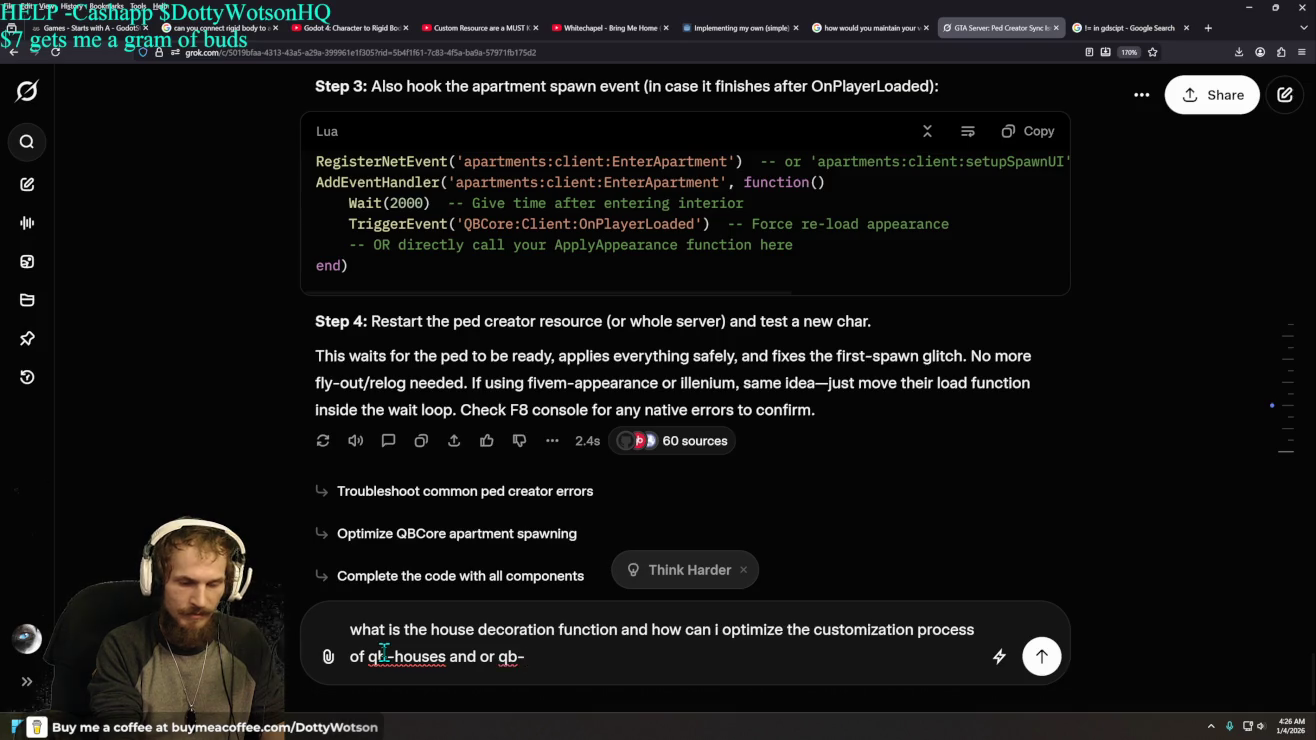
type("hou")
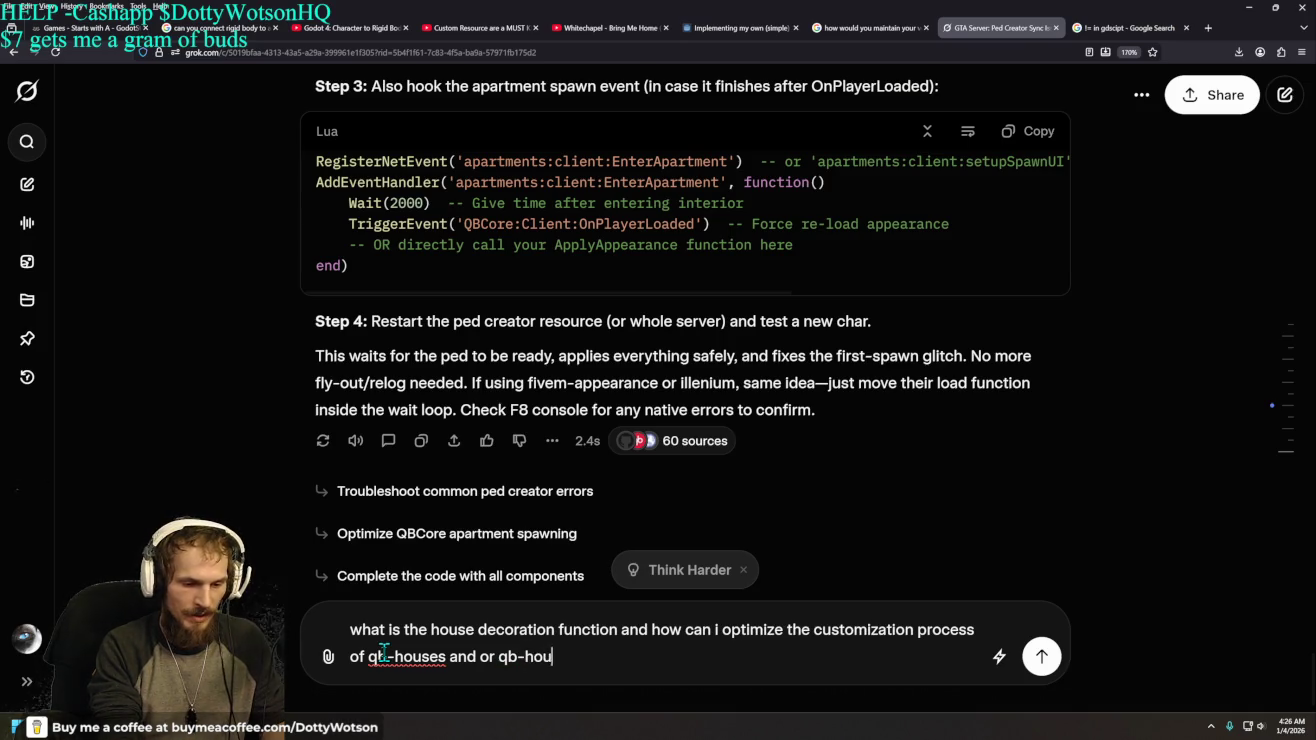
type("sing...")
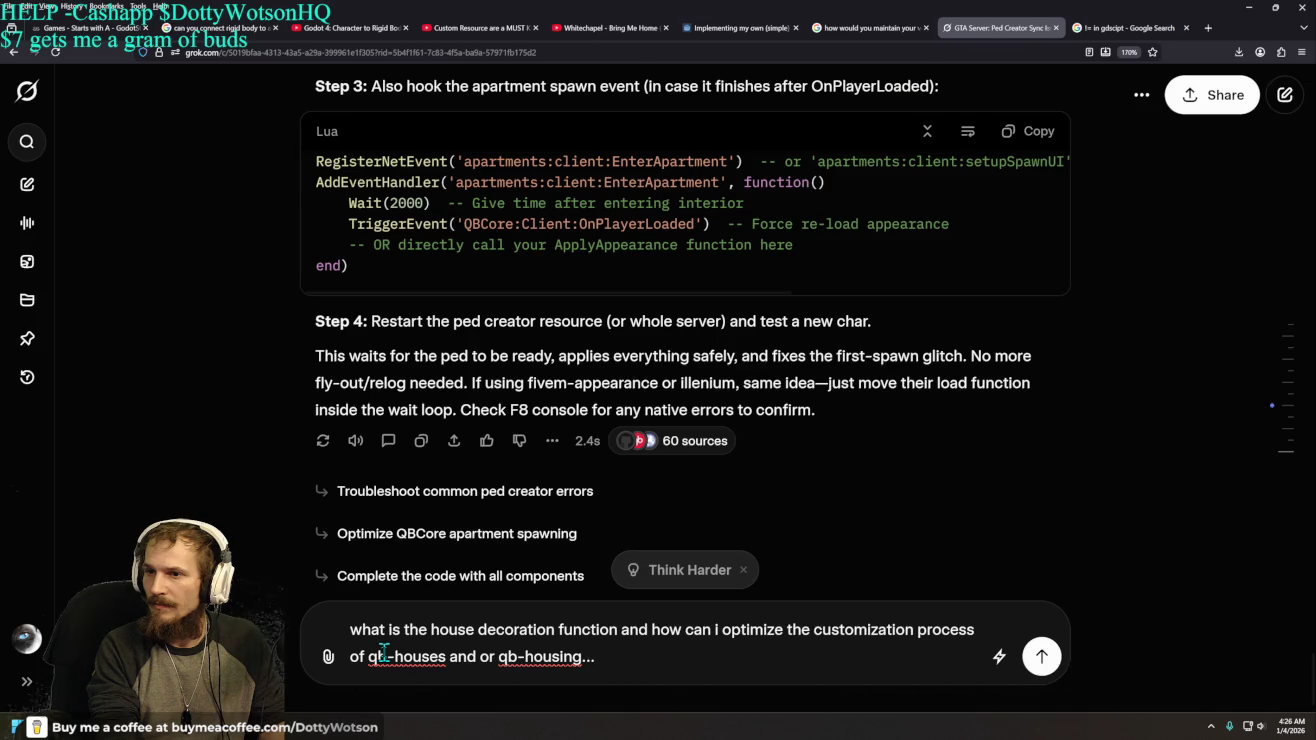
- Add that real-time decorating is killing server performance, and send the question
type("I want to decorate in ")
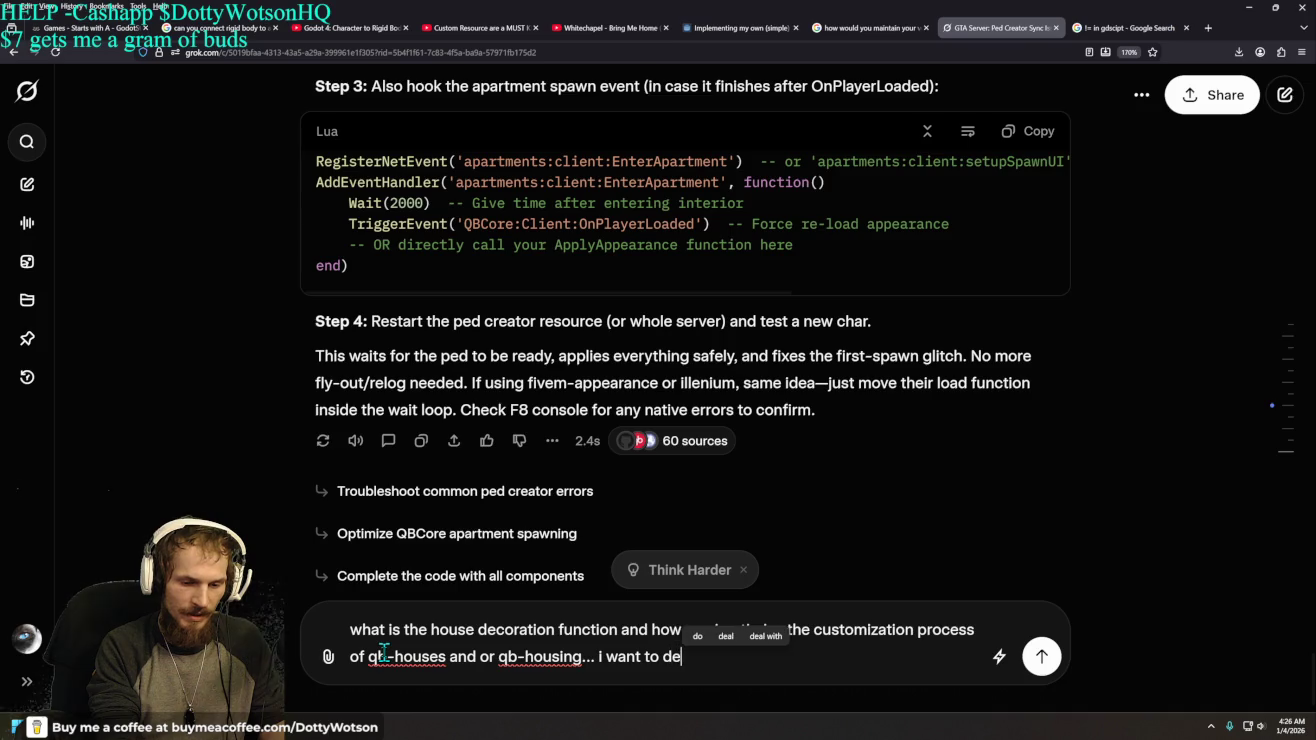
type("real")
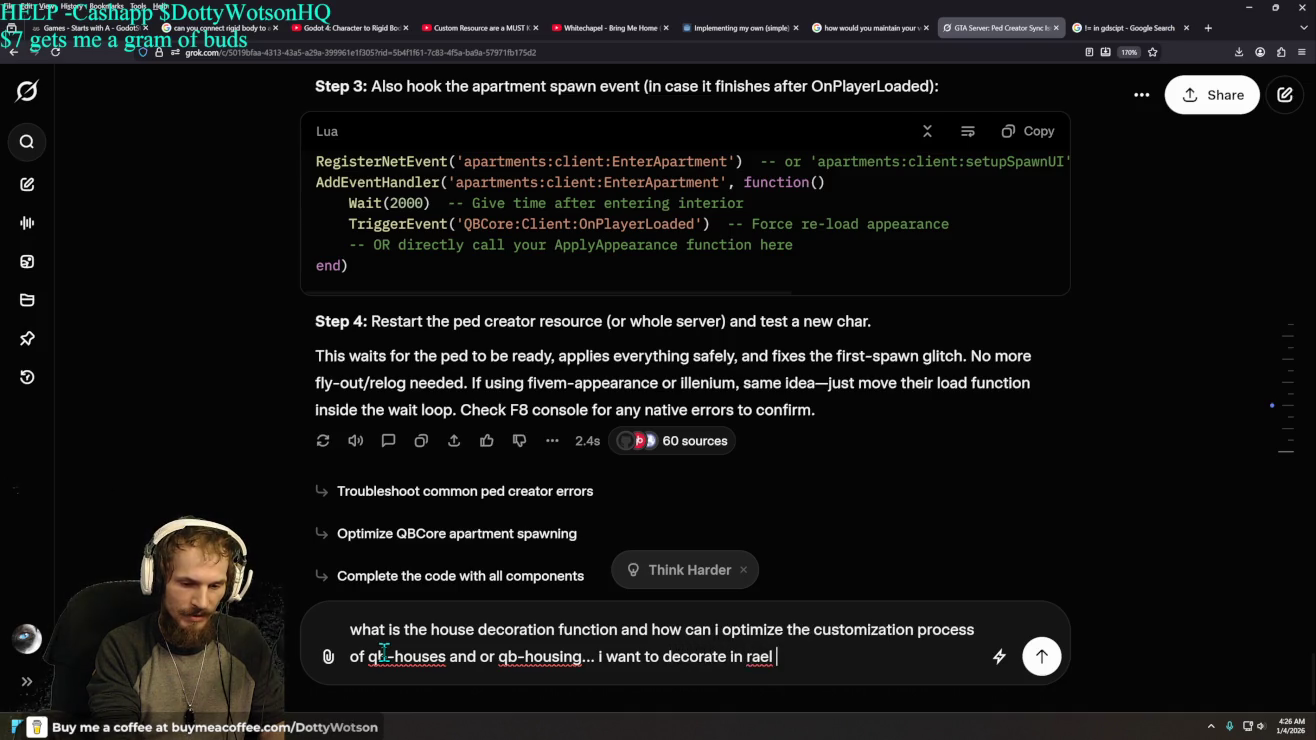
key("BackSpace")
key("BackSpace")
key("BackSpace")
type("time. ")
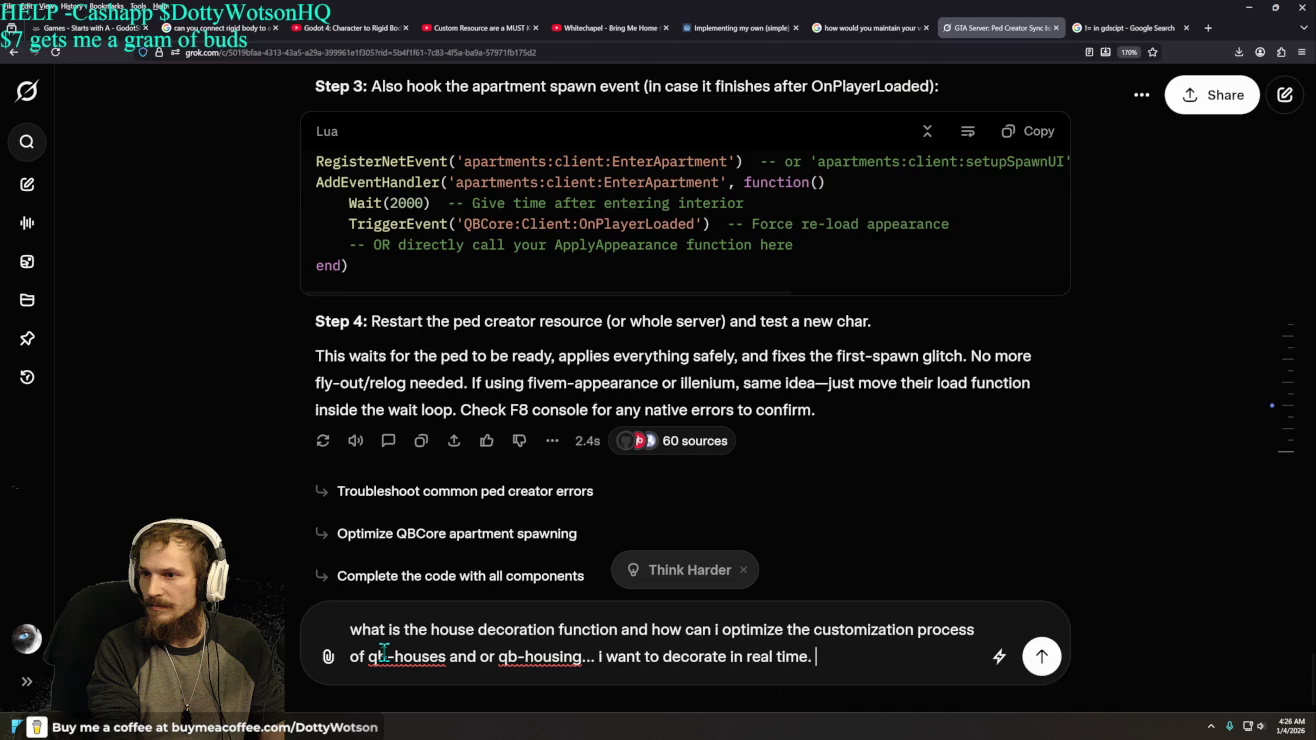
type("but its ")
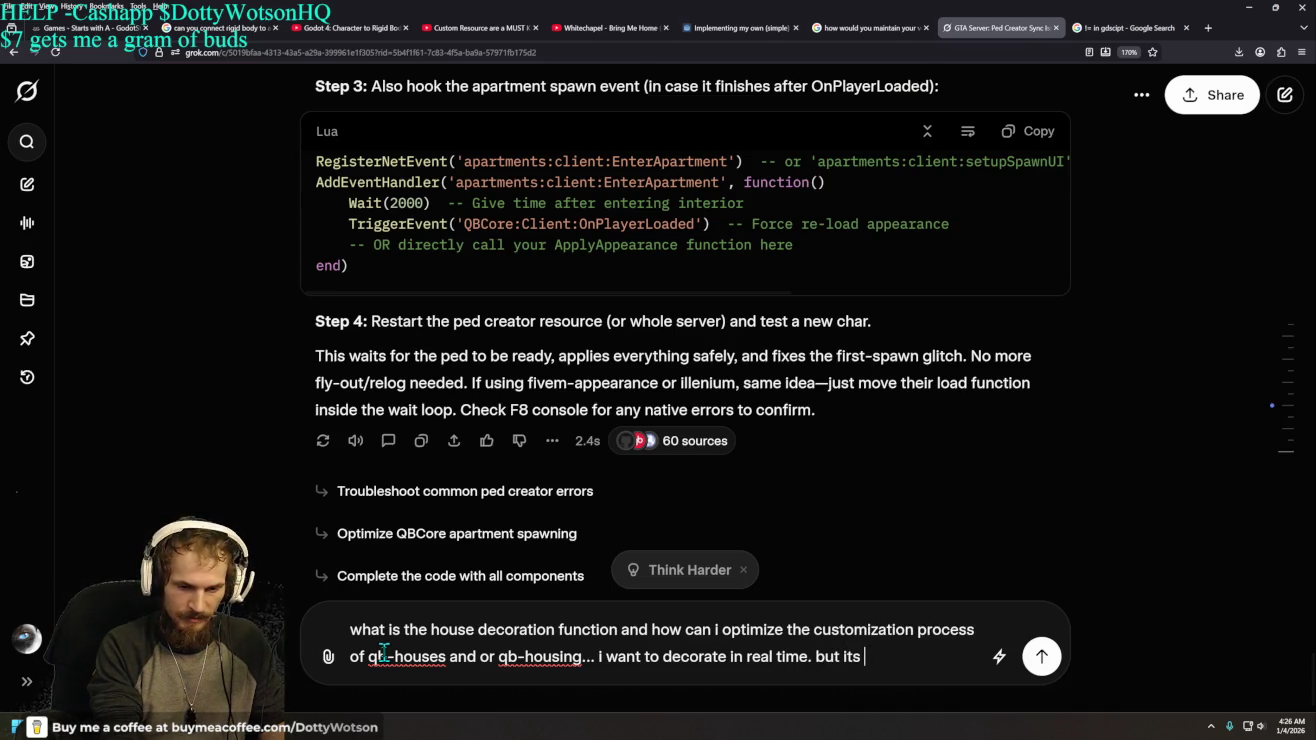
type("killin")
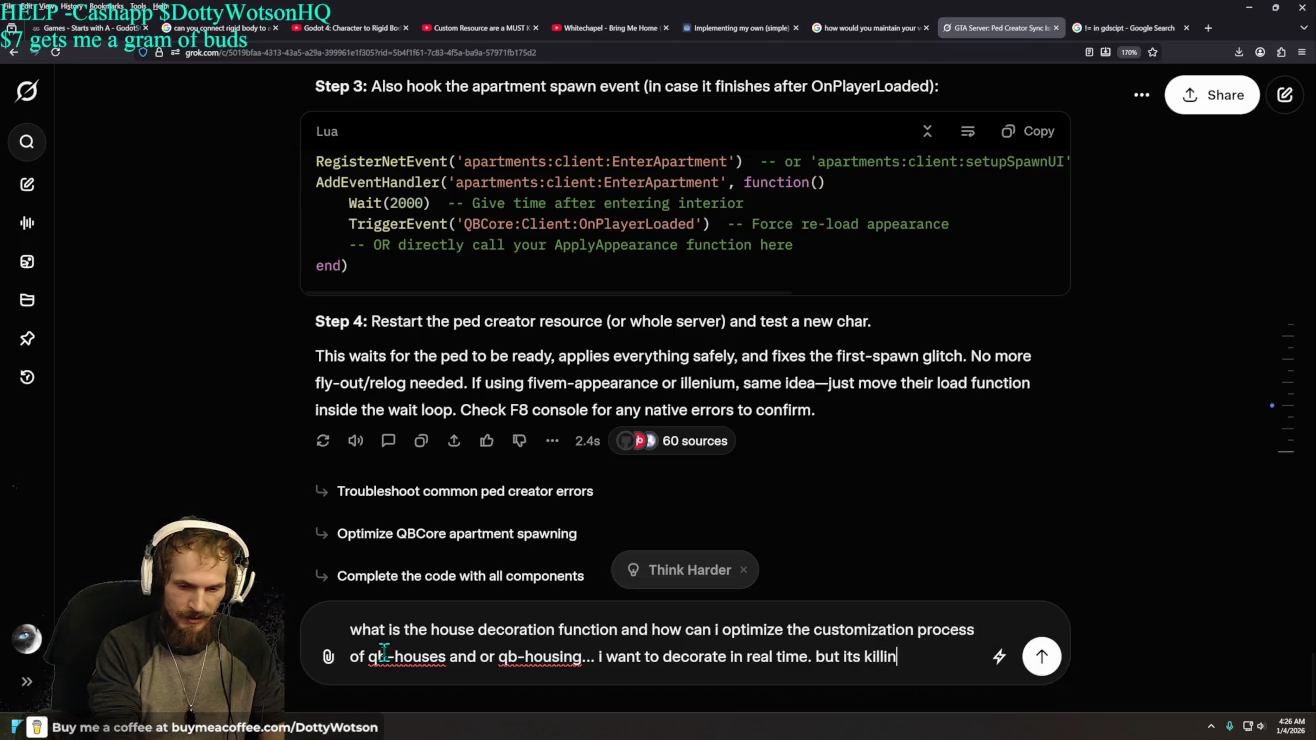
type("g my server per")
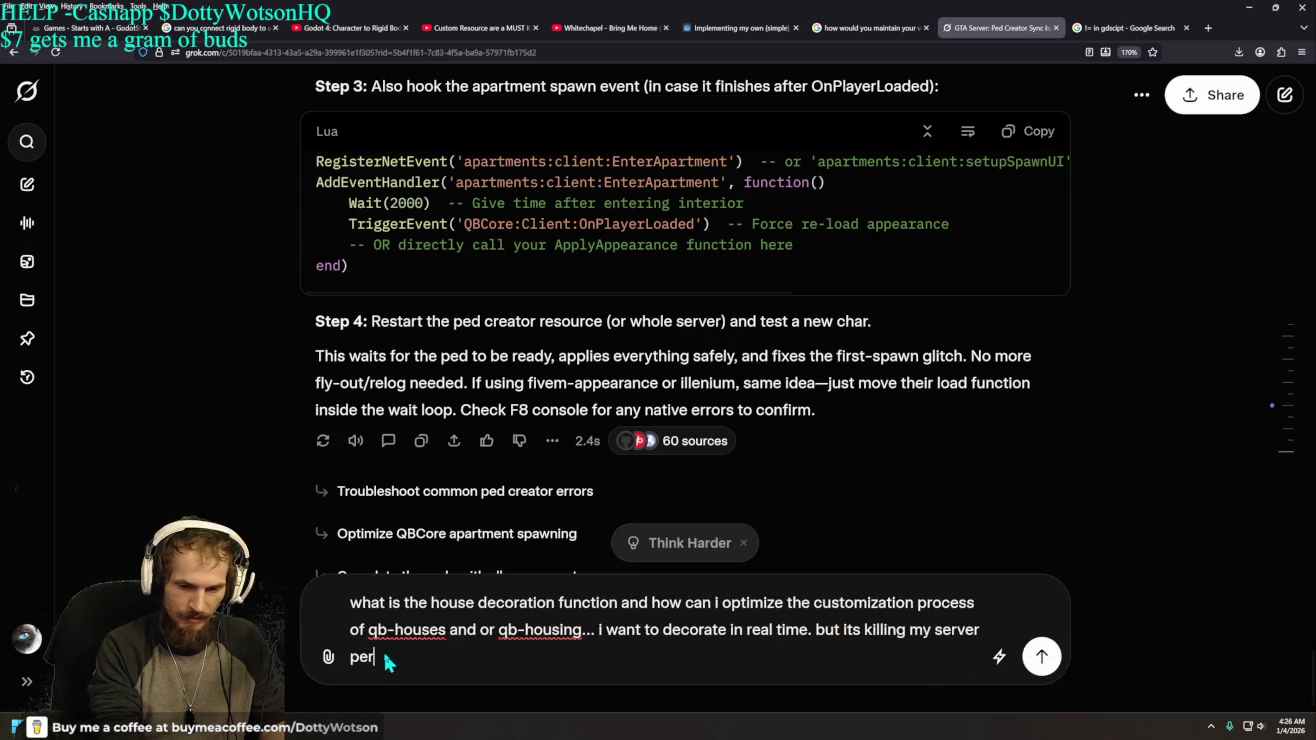
type("formance ")
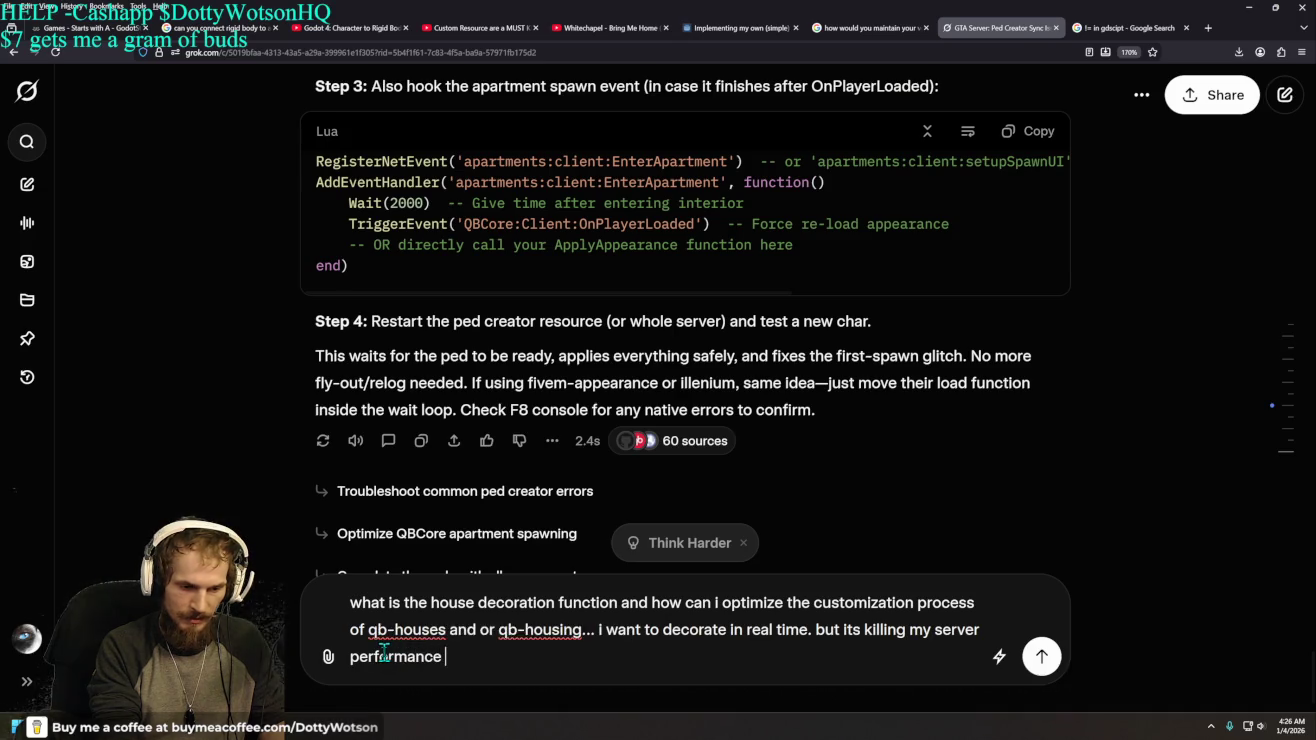
type("and breaks")
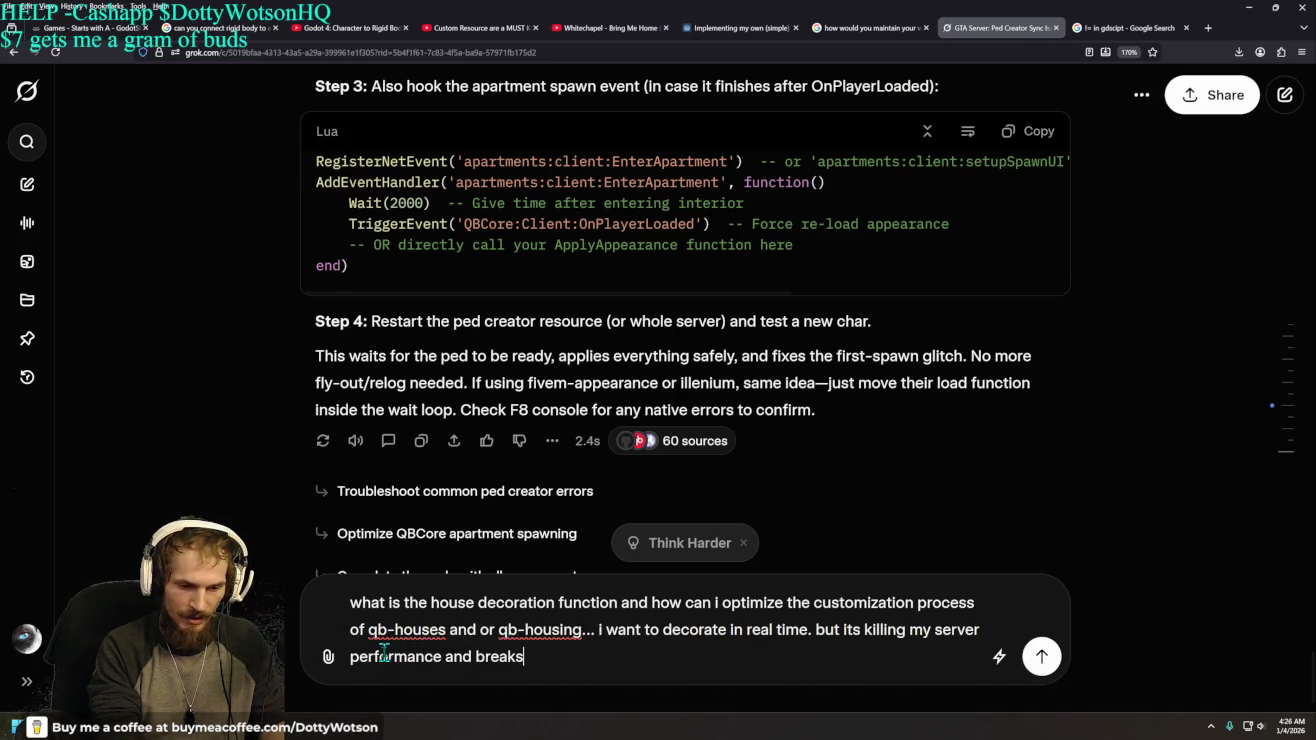
key("Return")
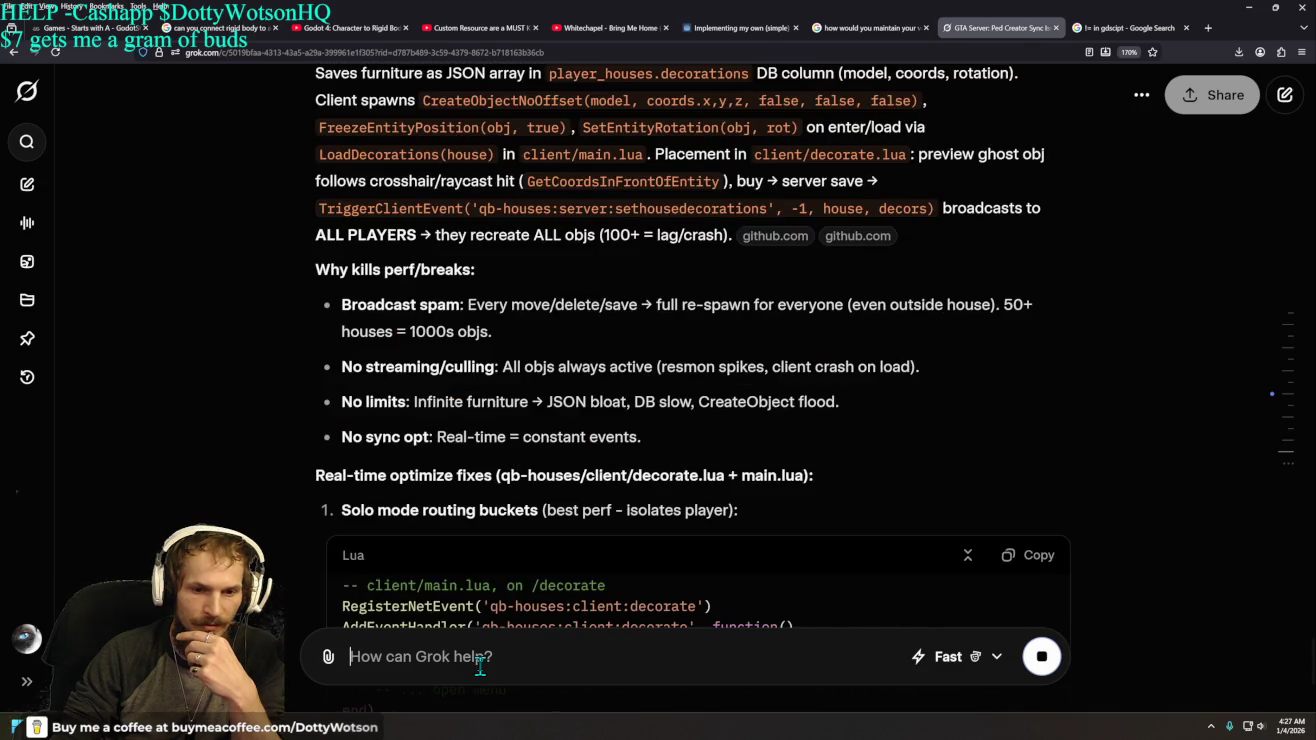
- Scroll up to read Grok's four causes of decoration lag
scroll(625, 490, "up", 15)
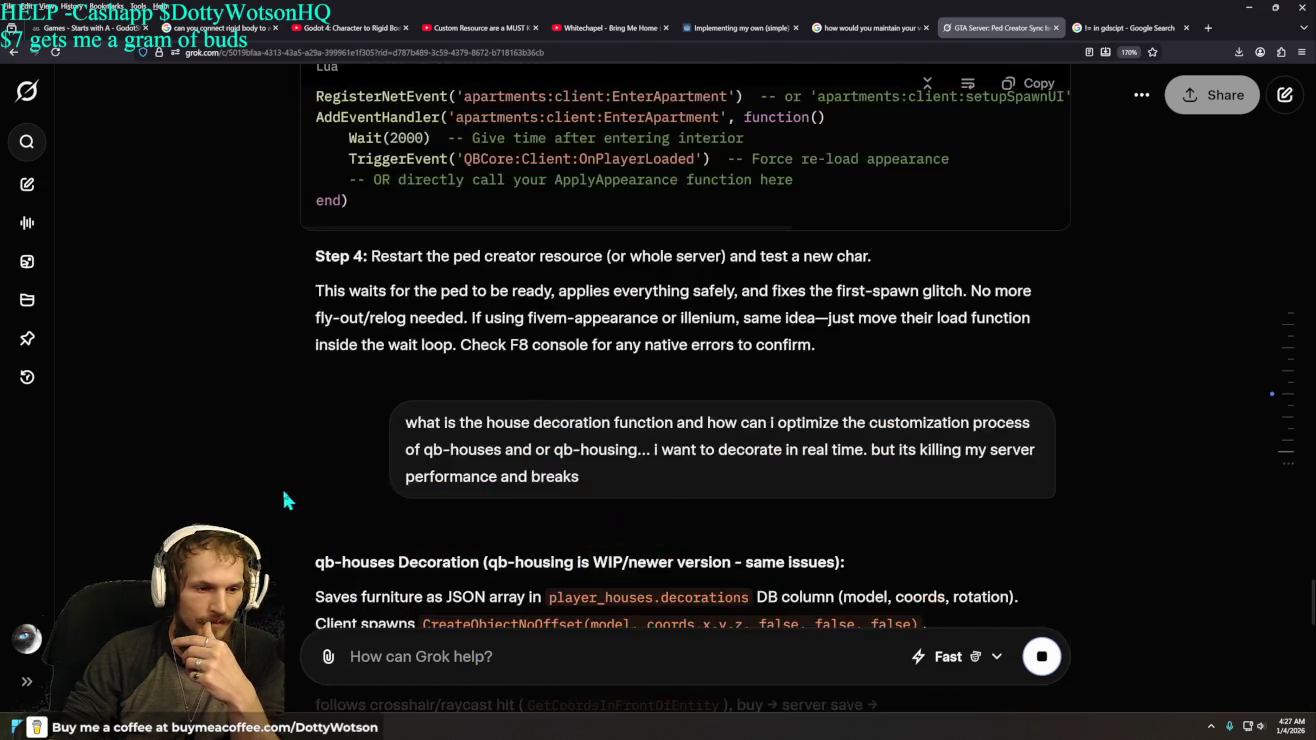
- Reply "no just me by mystelf" to say the decorating is only for yourself
scroll(625, 491, "up", 20)
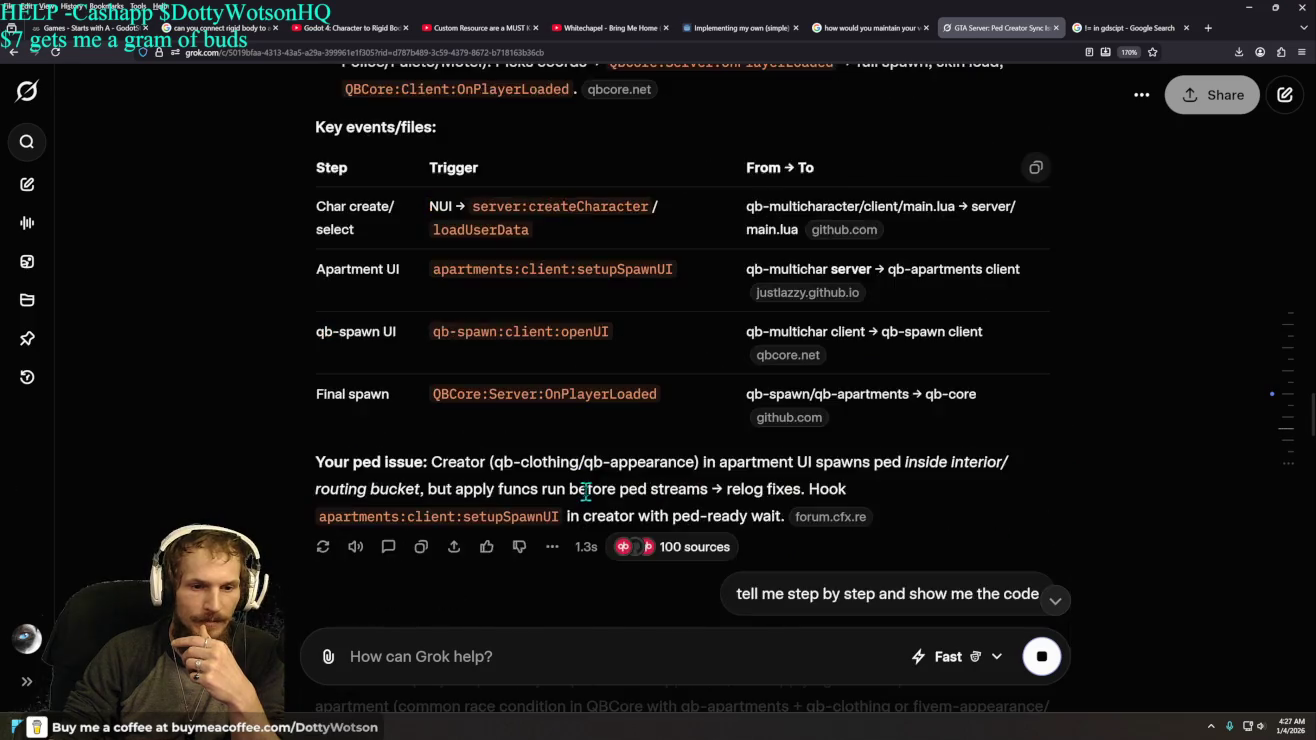
scroll(587, 493, "down", 15)
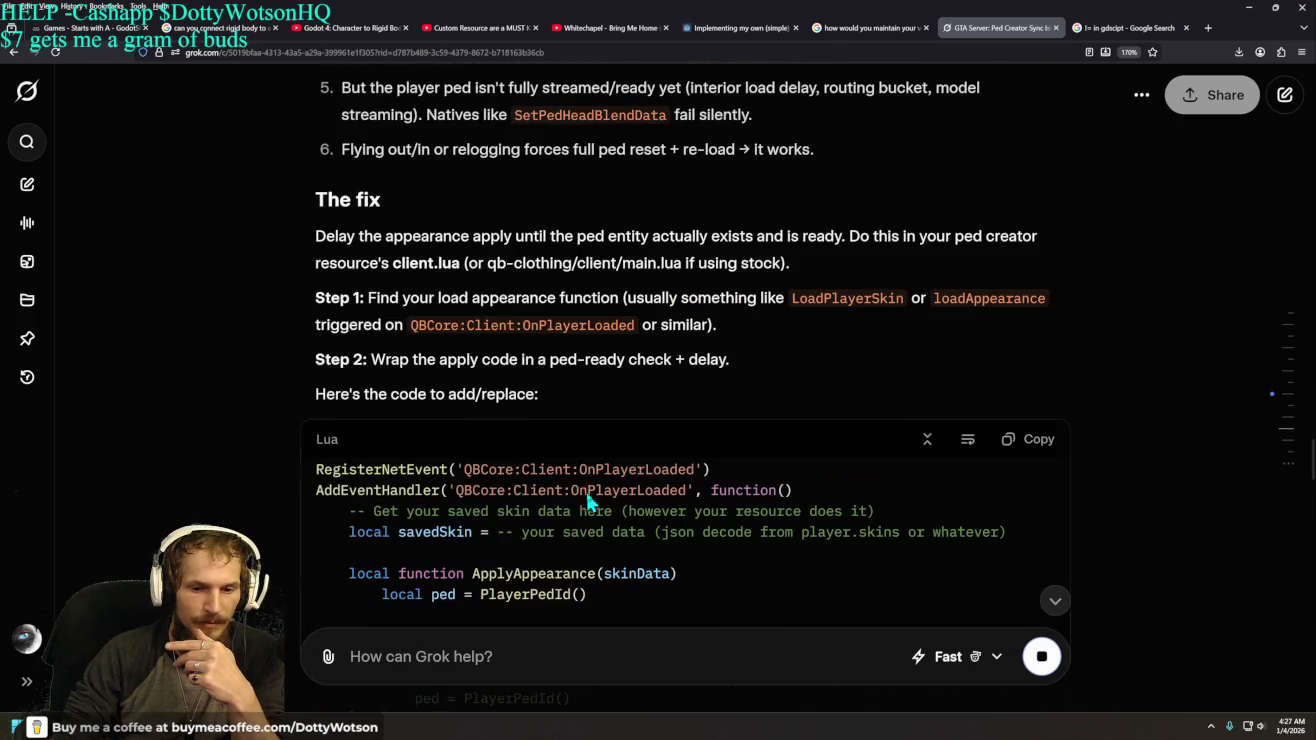
scroll(587, 495, "down", 15)
scroll(586, 493, "up", 3)
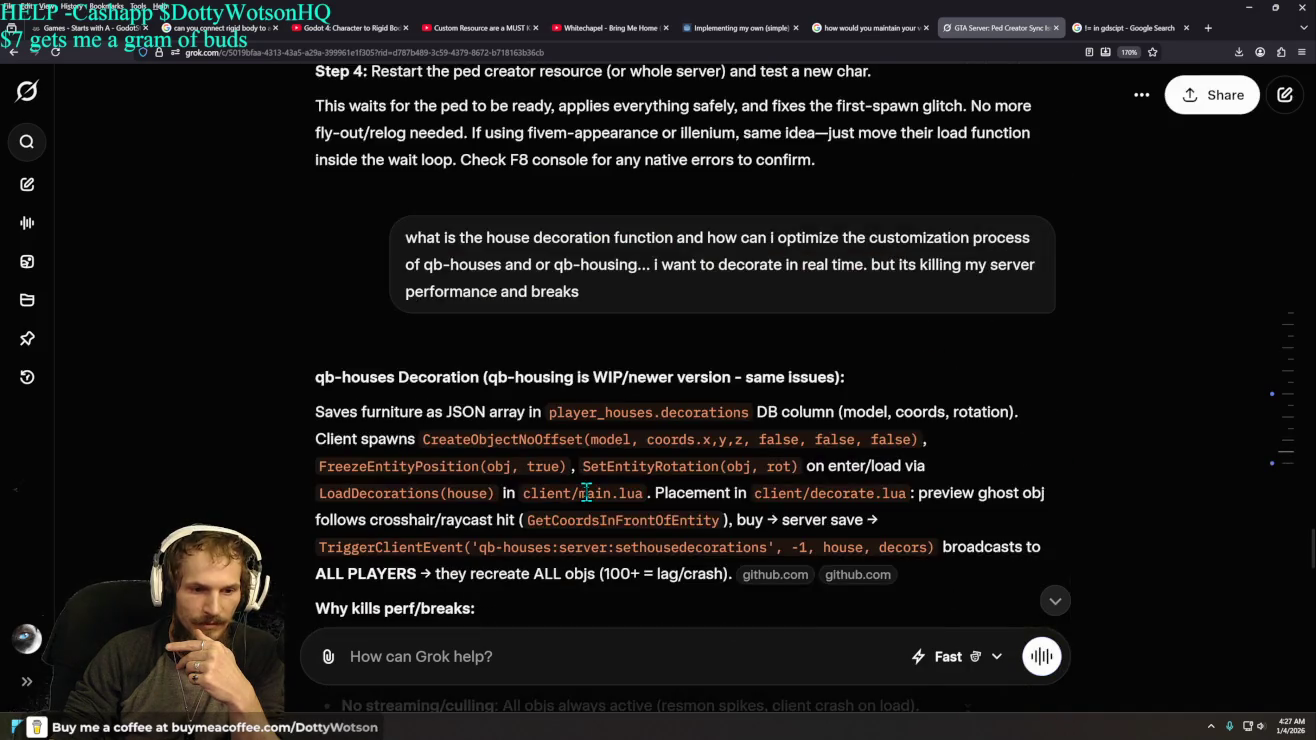
middle_click(255, 449)
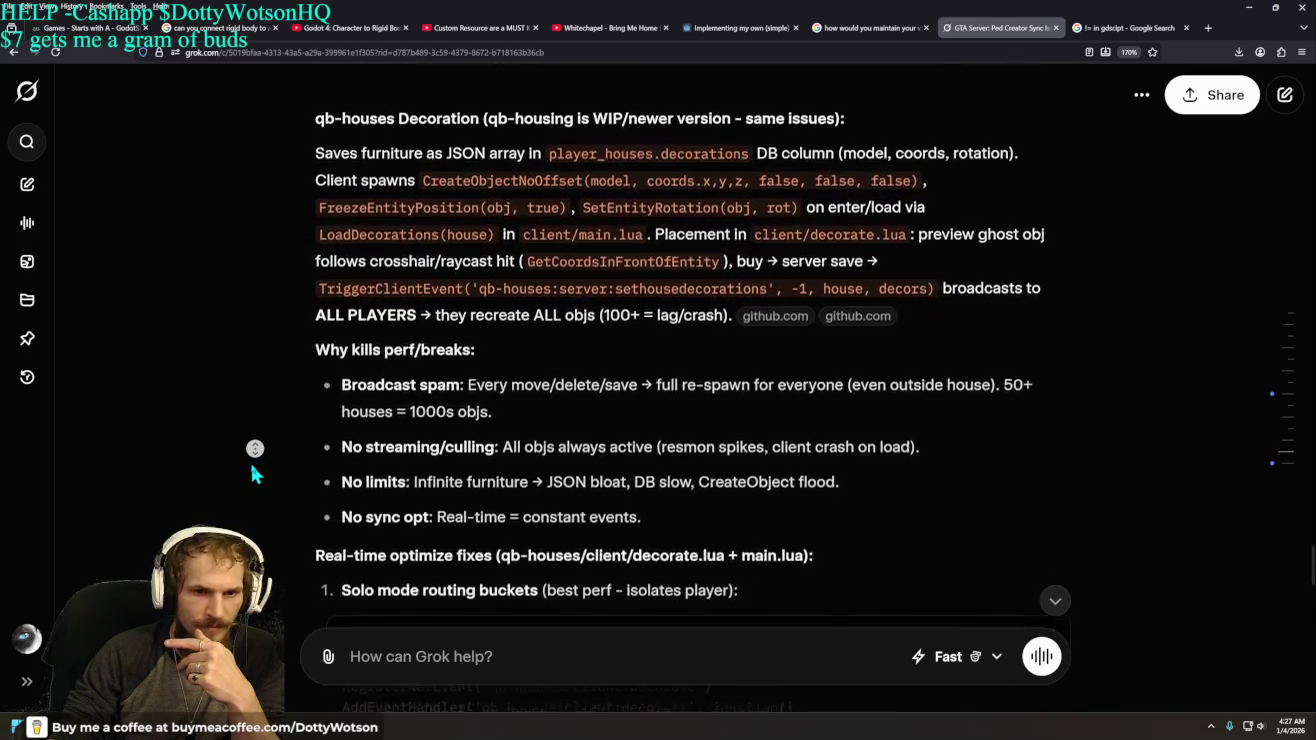
middle_click(253, 470)
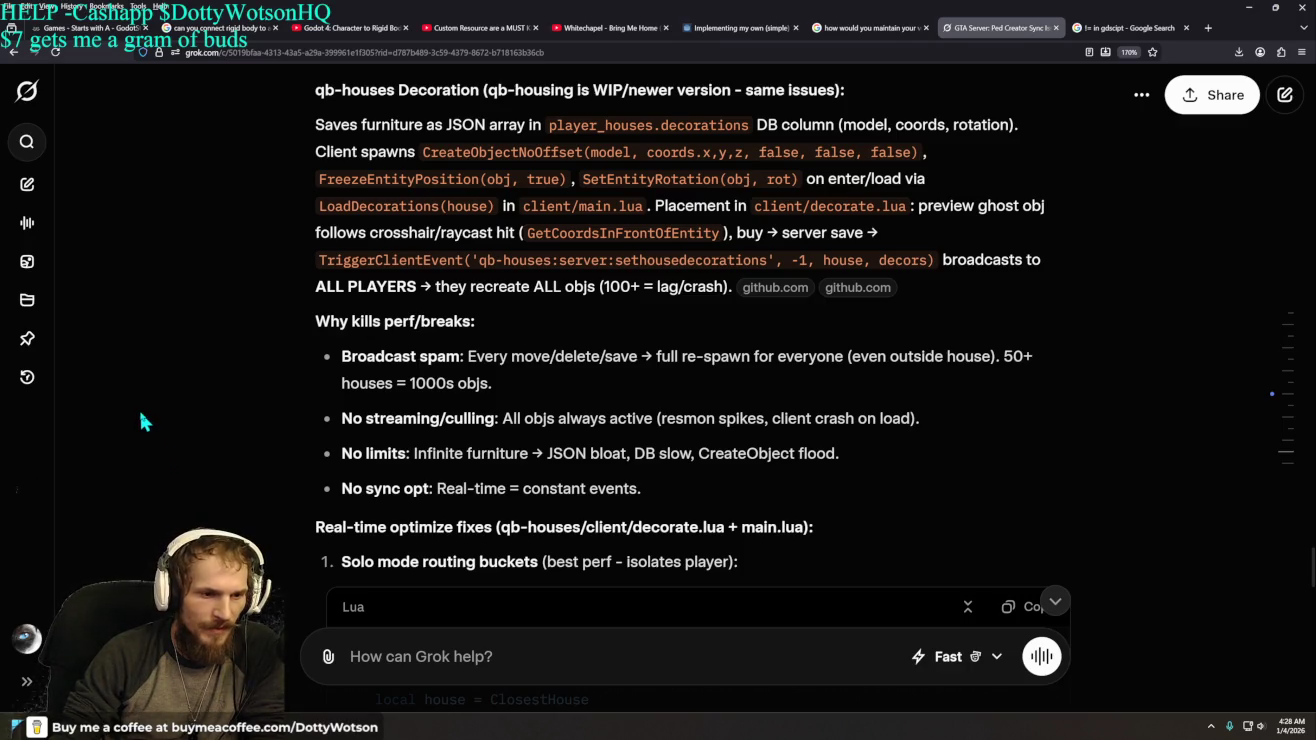
scroll(190, 368, "down", 3)
scroll(190, 368, "up", 2)
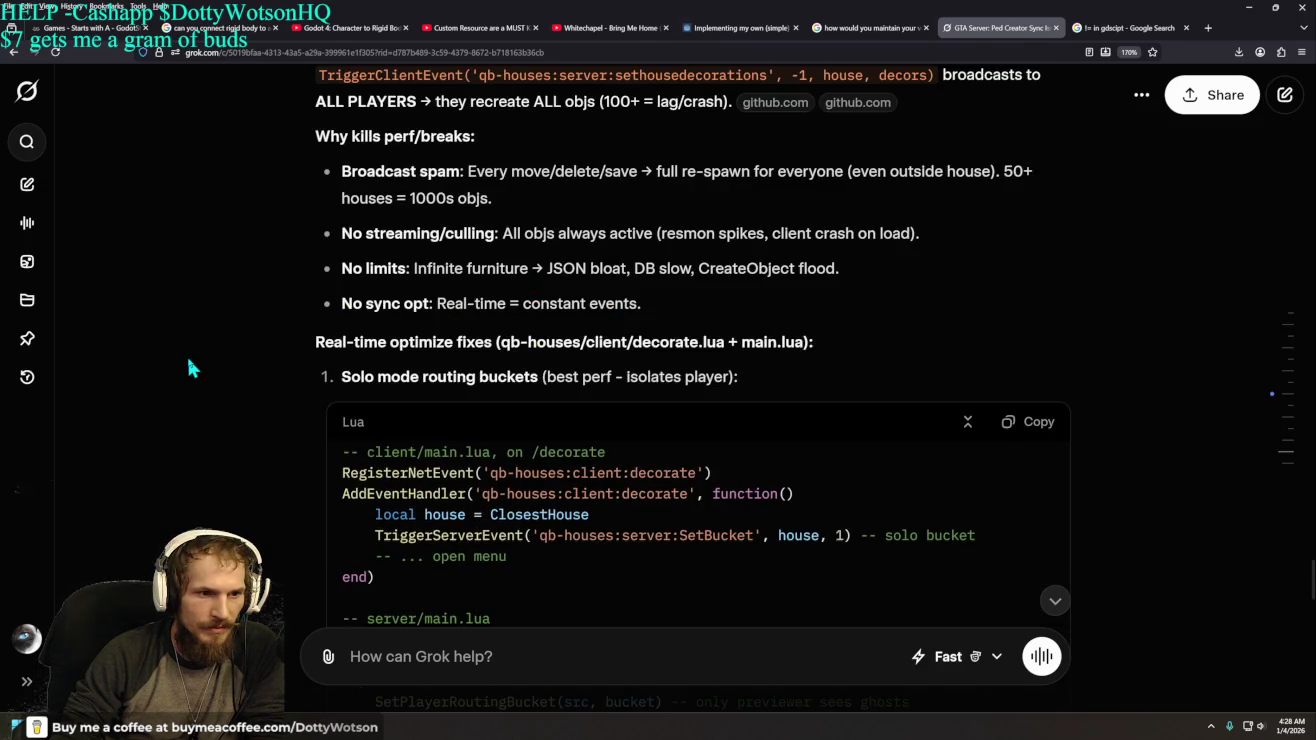
left_click(462, 658)
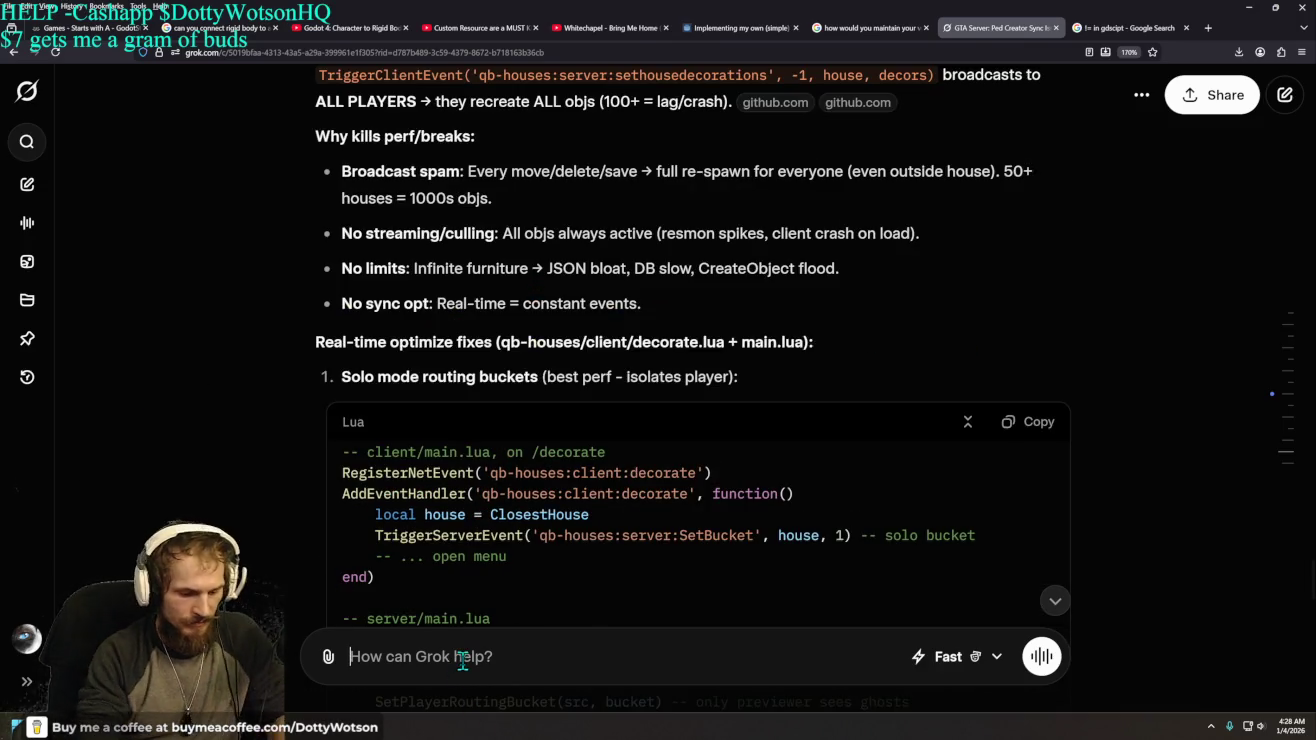
type("no just me by m")
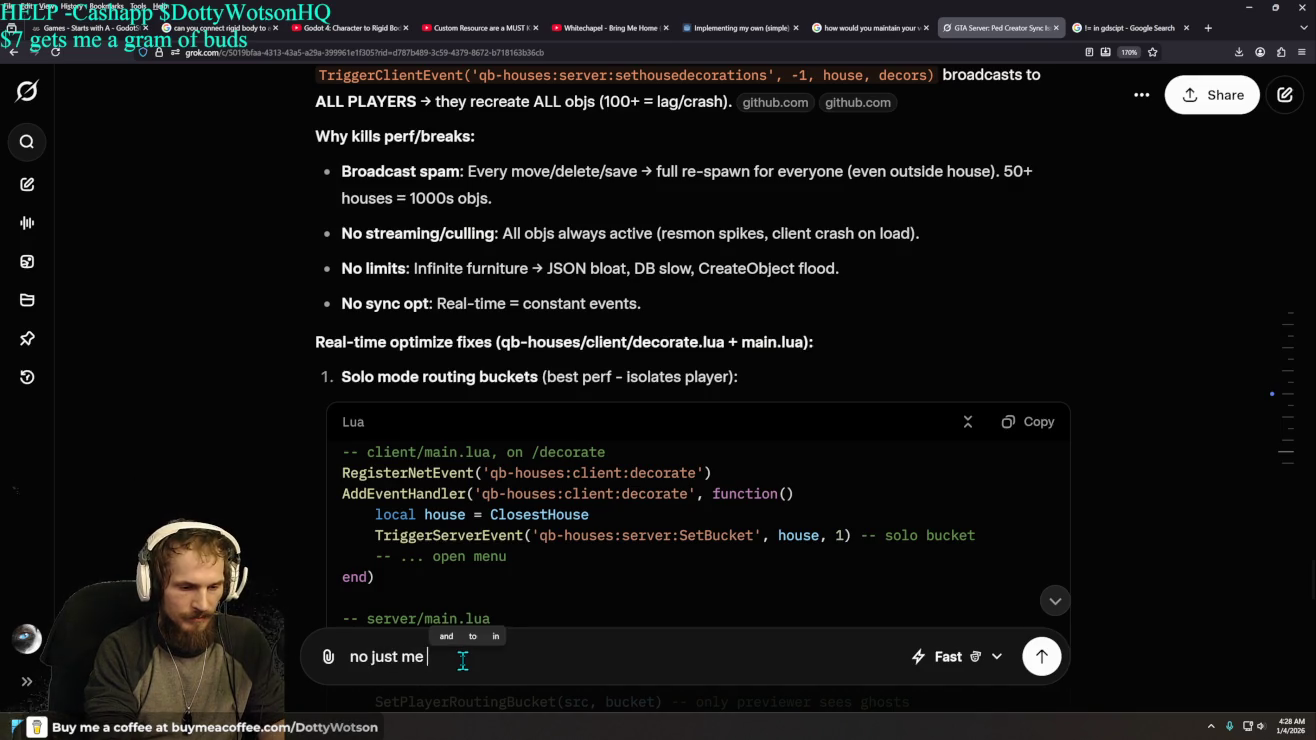
type("ystelf")
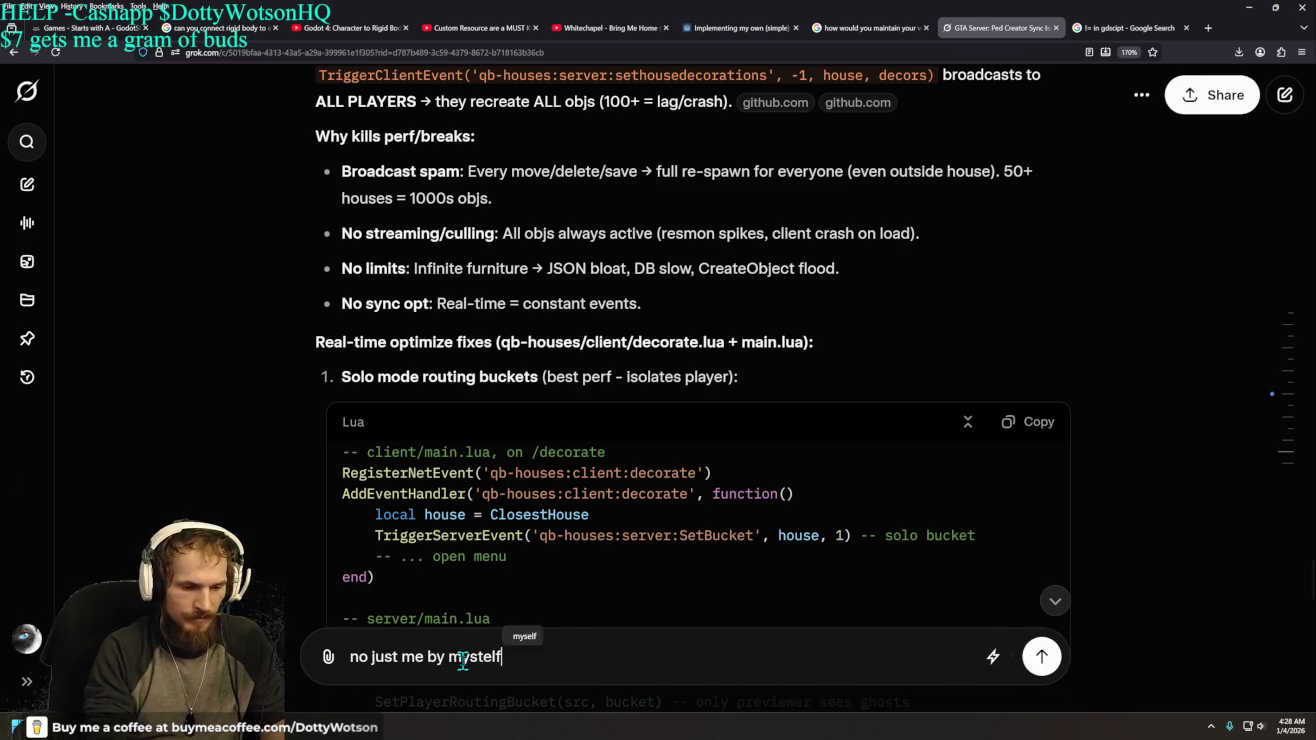
key("Return")
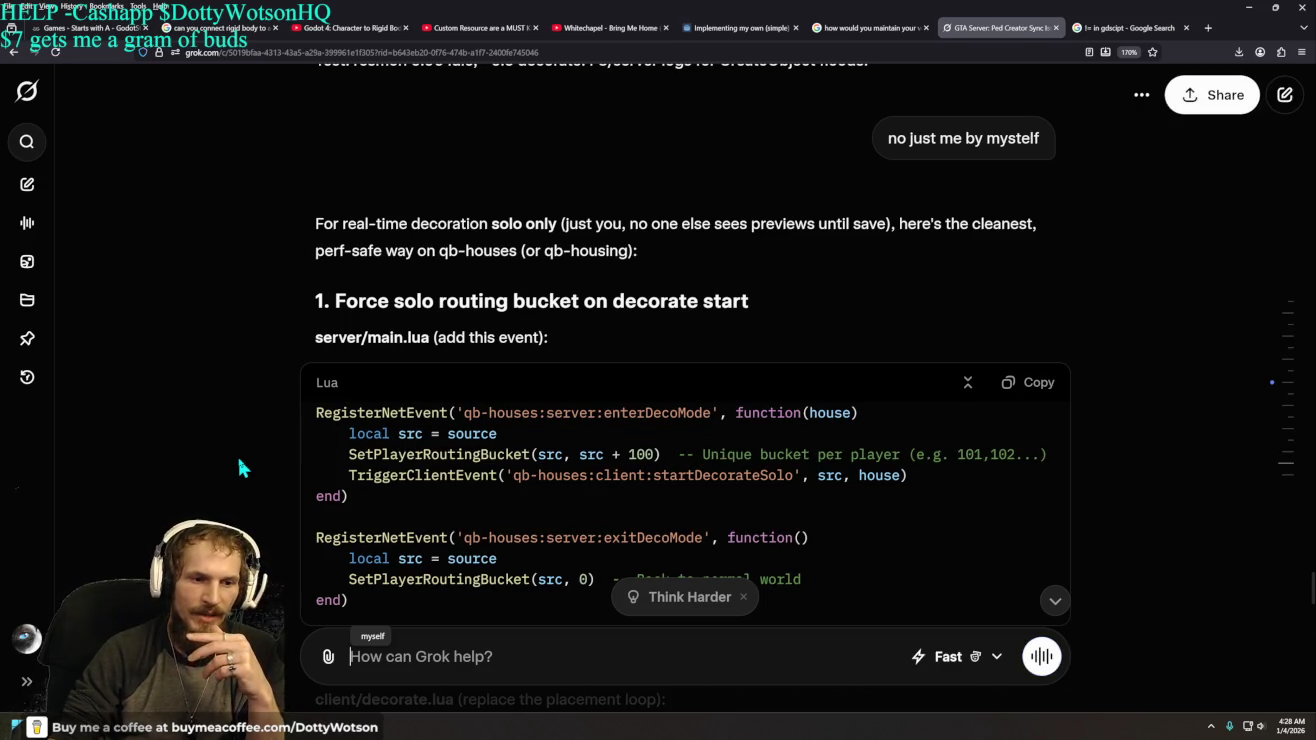
- Scroll to the routing bucket code and highlight its unique bucket per player comment
scroll(240, 467, "down", 2)
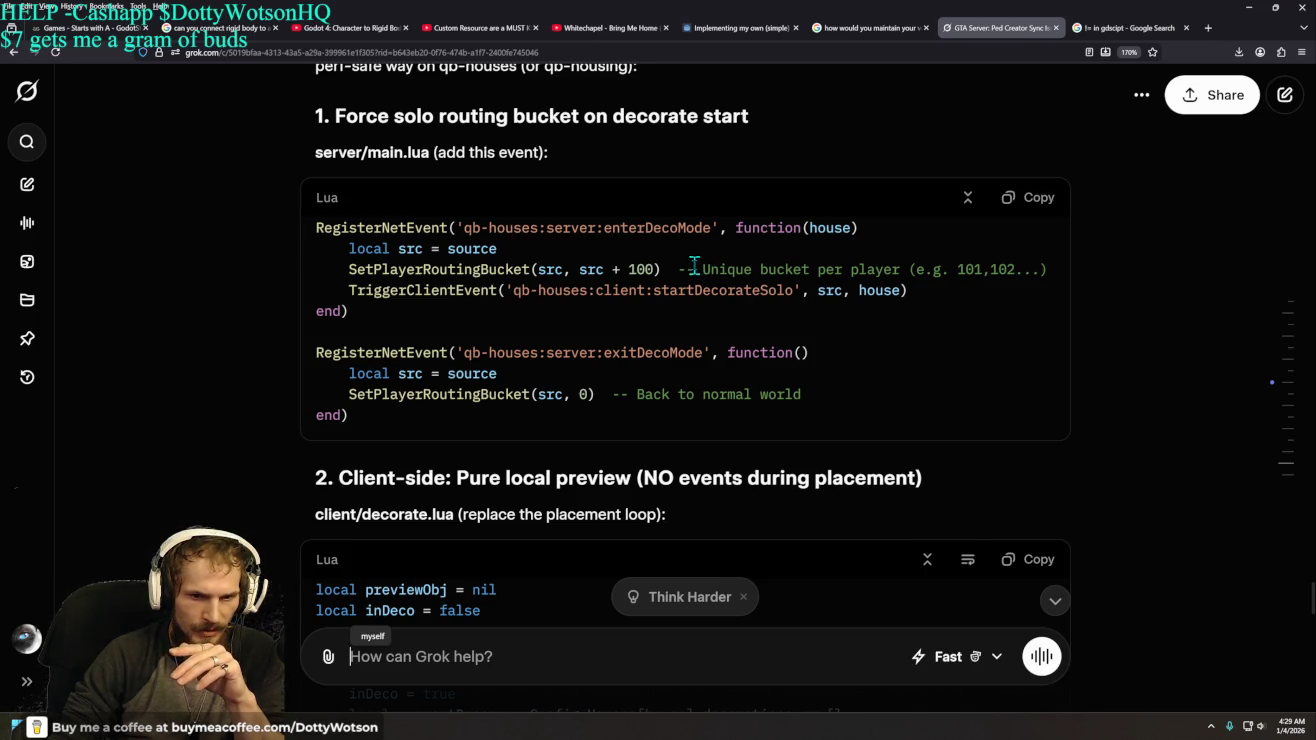
left_click_drag(674, 268, 1073, 279)
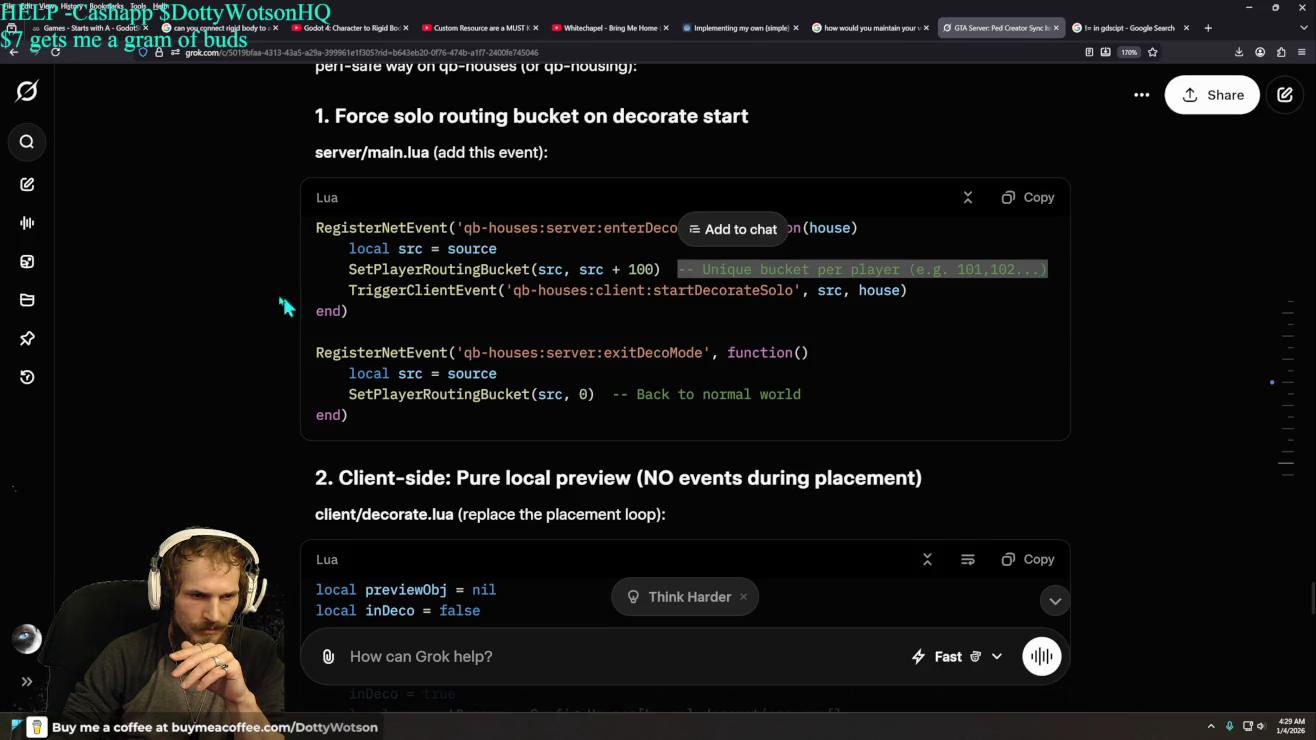
left_click(207, 291)
scroll(207, 291, "down", 3)
scroll(208, 294, "up", 2)
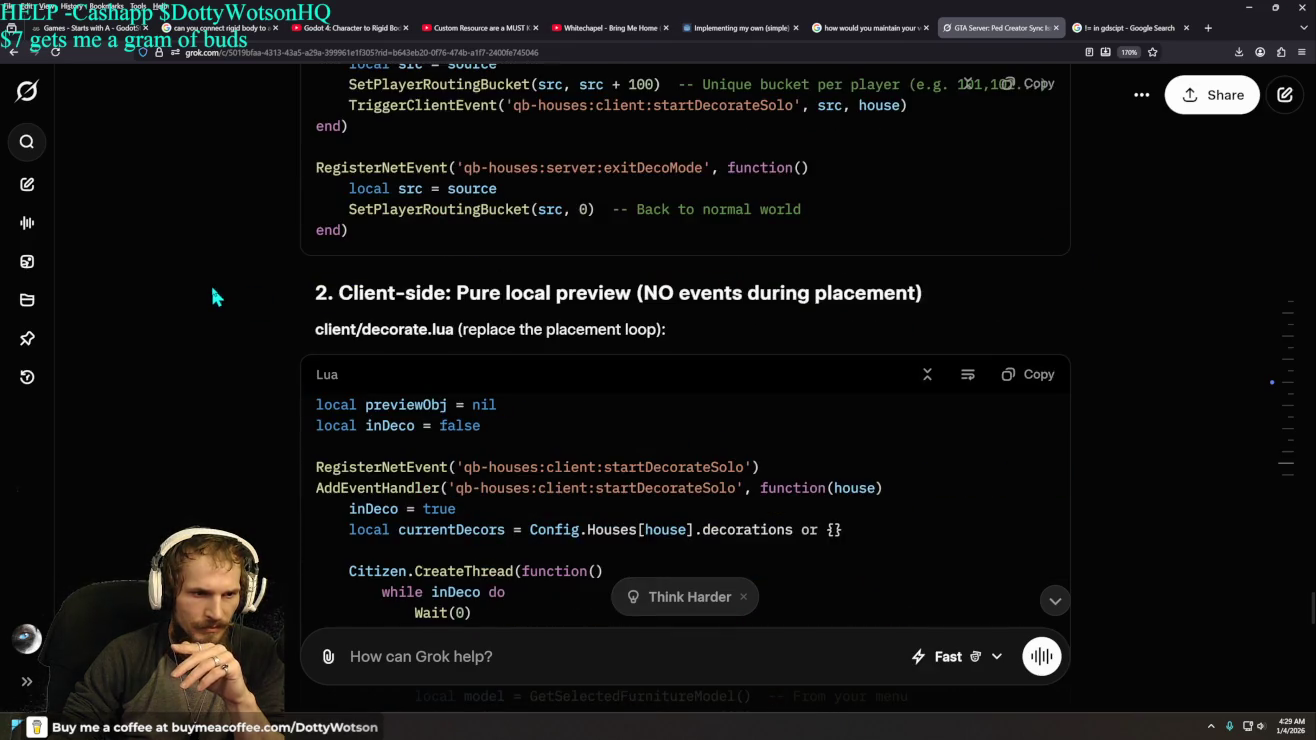
scroll(215, 298, "up", 2)
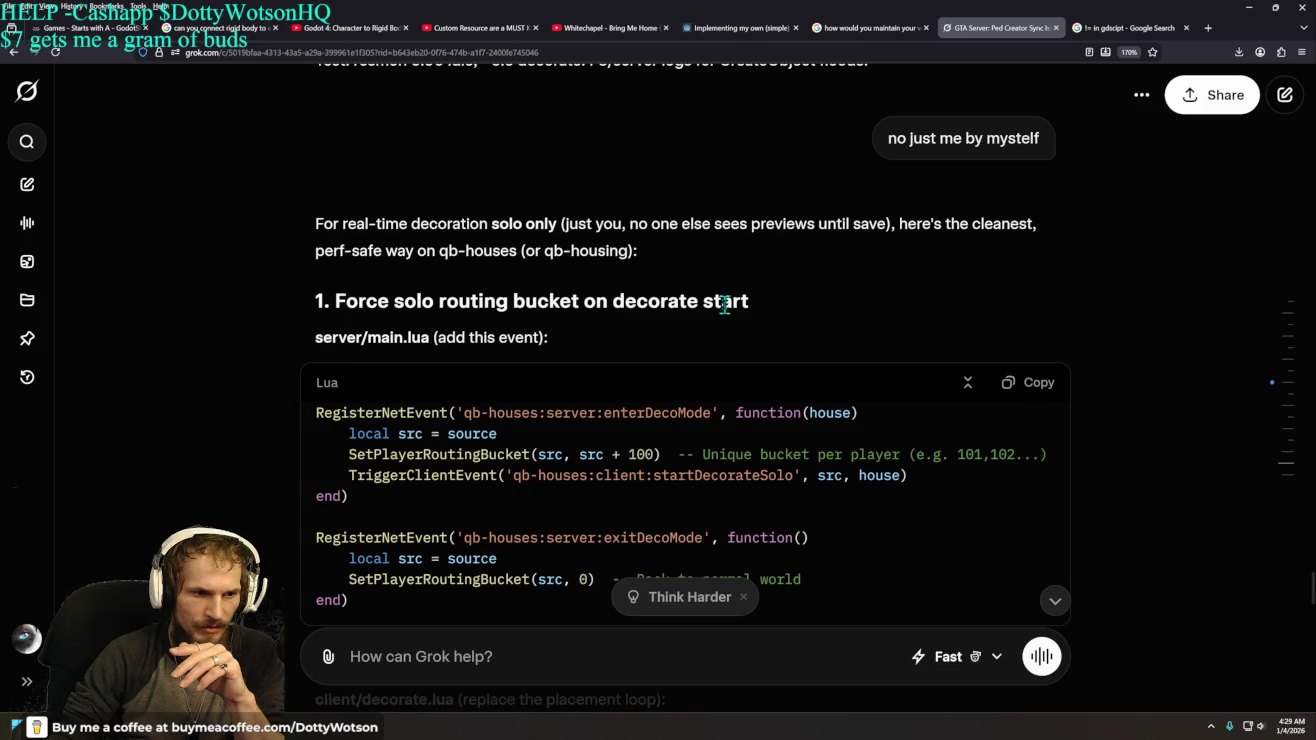
scroll(288, 400, "down", 2)
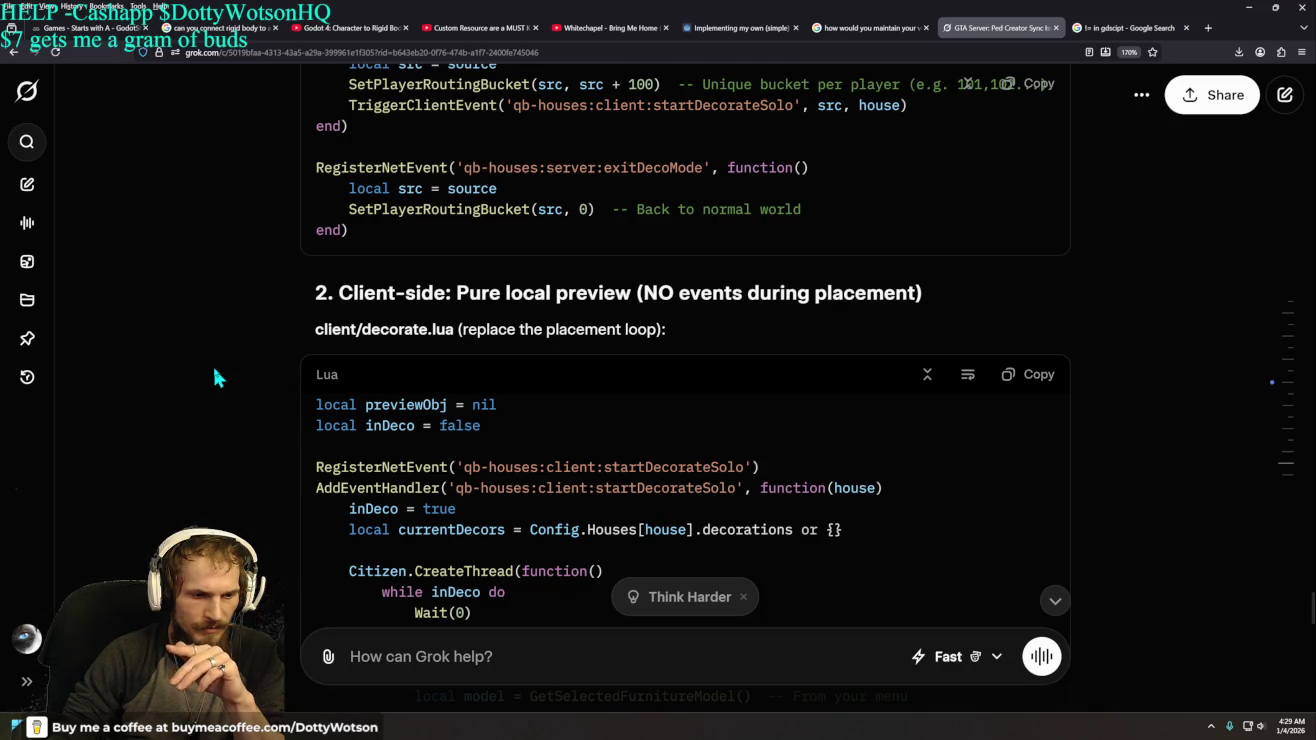
scroll(213, 378, "down", 2)
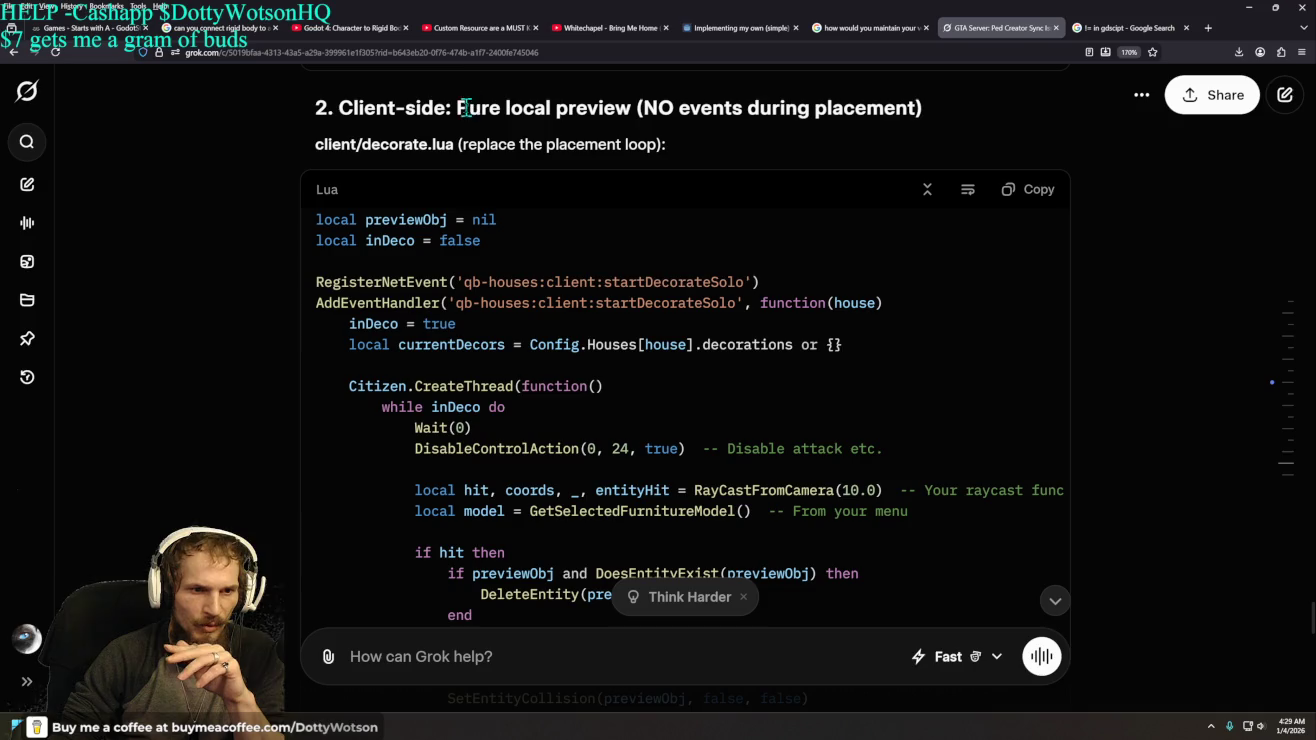
left_click_drag(456, 107, 918, 110)
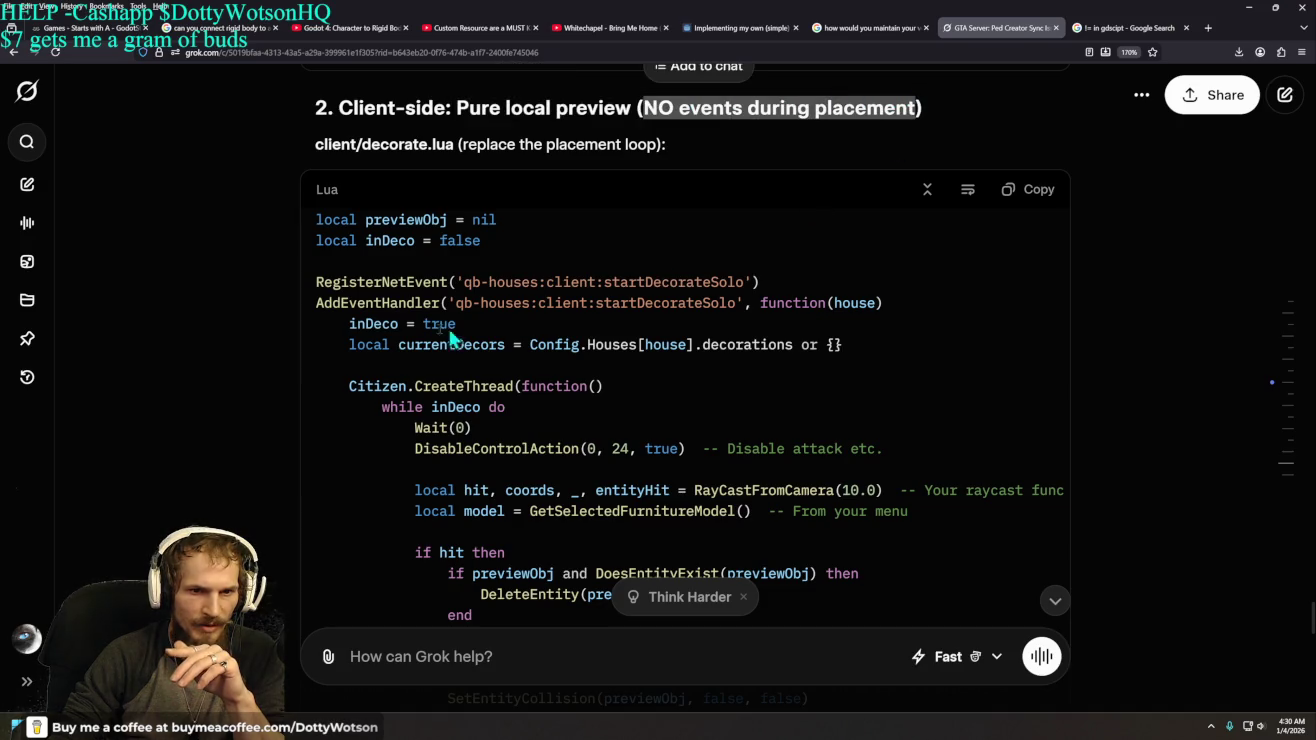
scroll(215, 347, "down", 10)
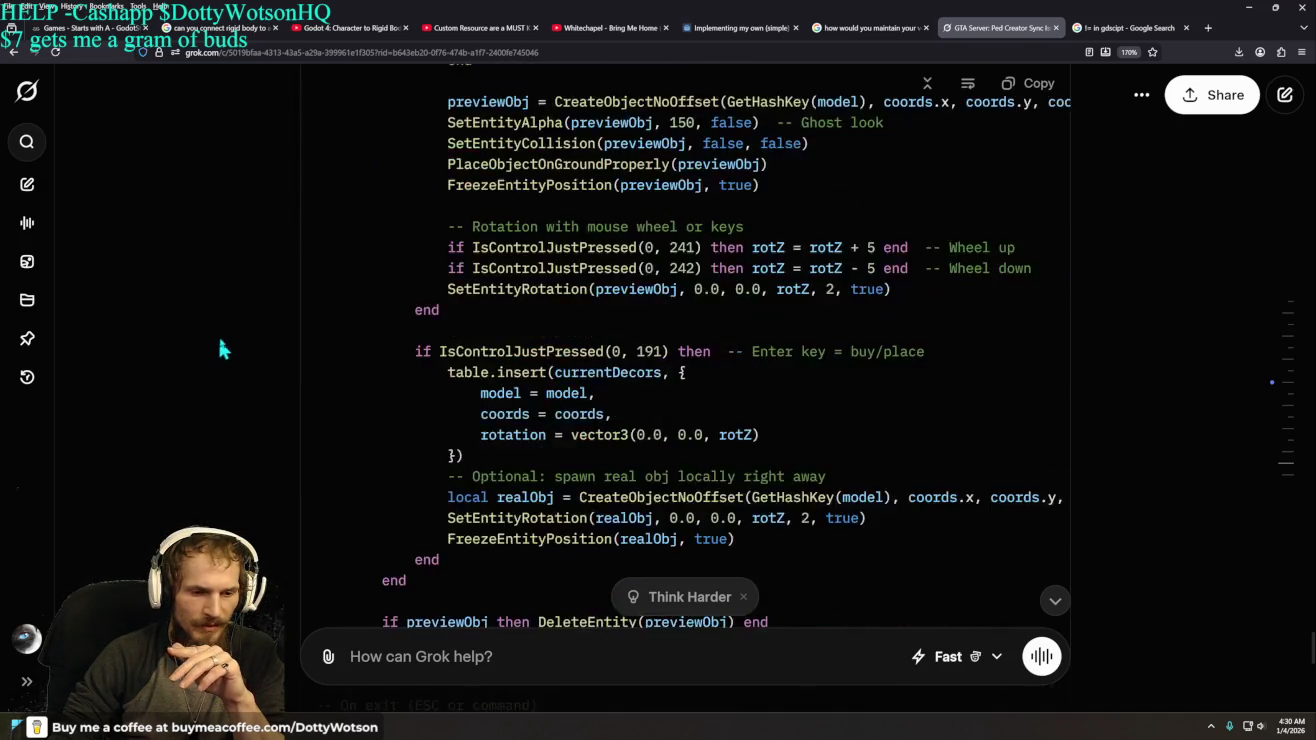
scroll(241, 330, "up", 2)
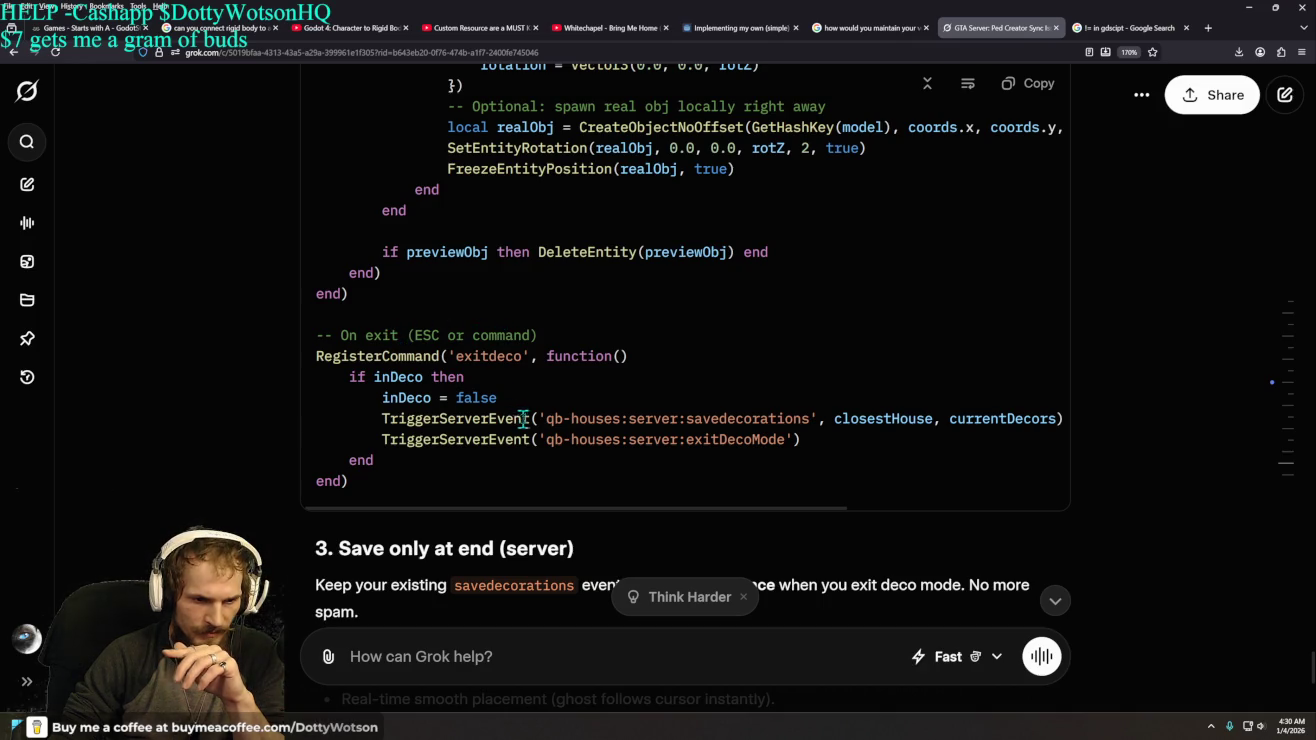
left_click_drag(688, 419, 847, 419)
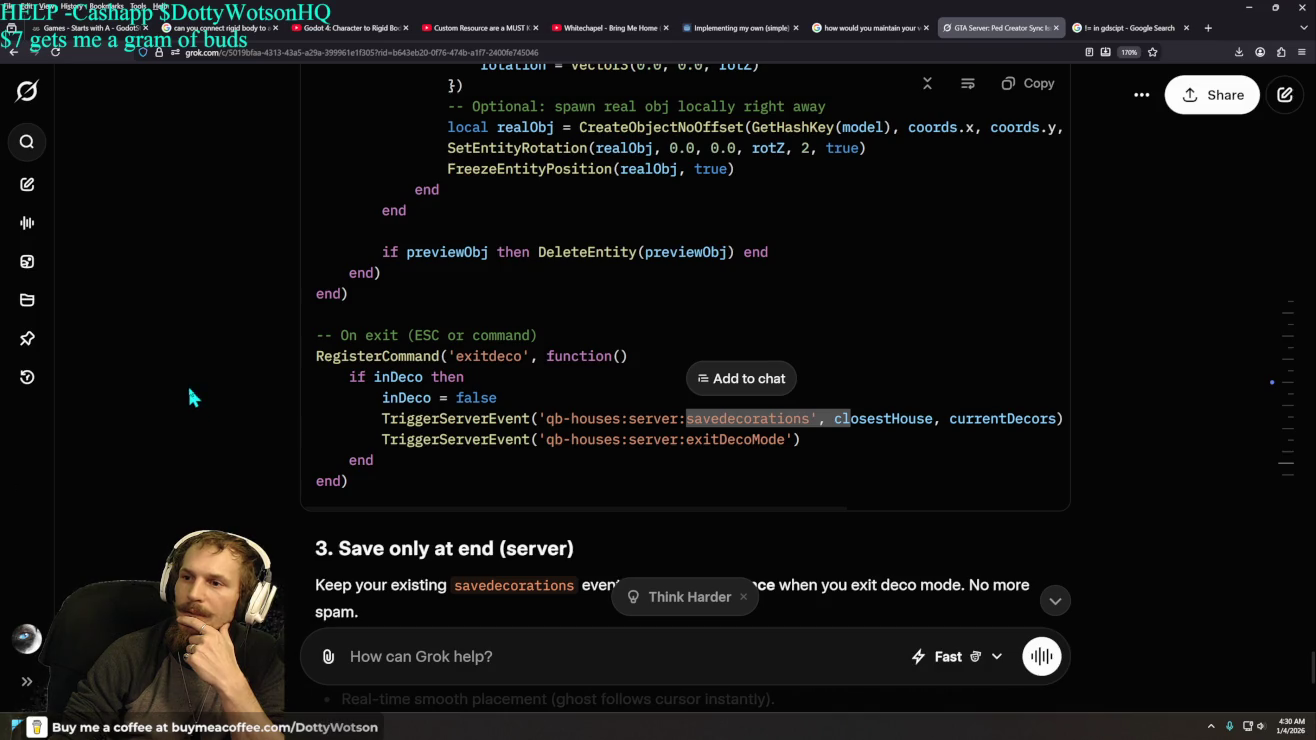
left_click(458, 657)
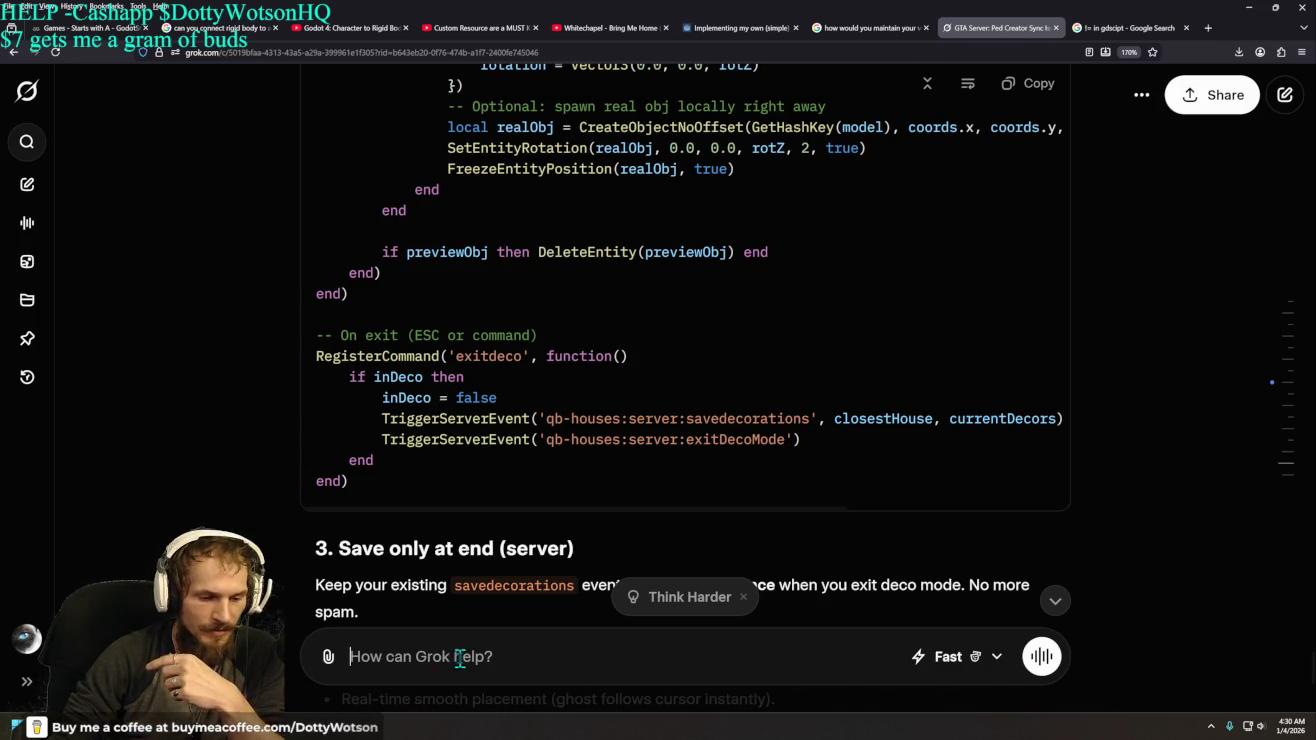
- Send Grok a follow-up that placed objects can't be edited afterwards, breaking the building process
type("when i pla")
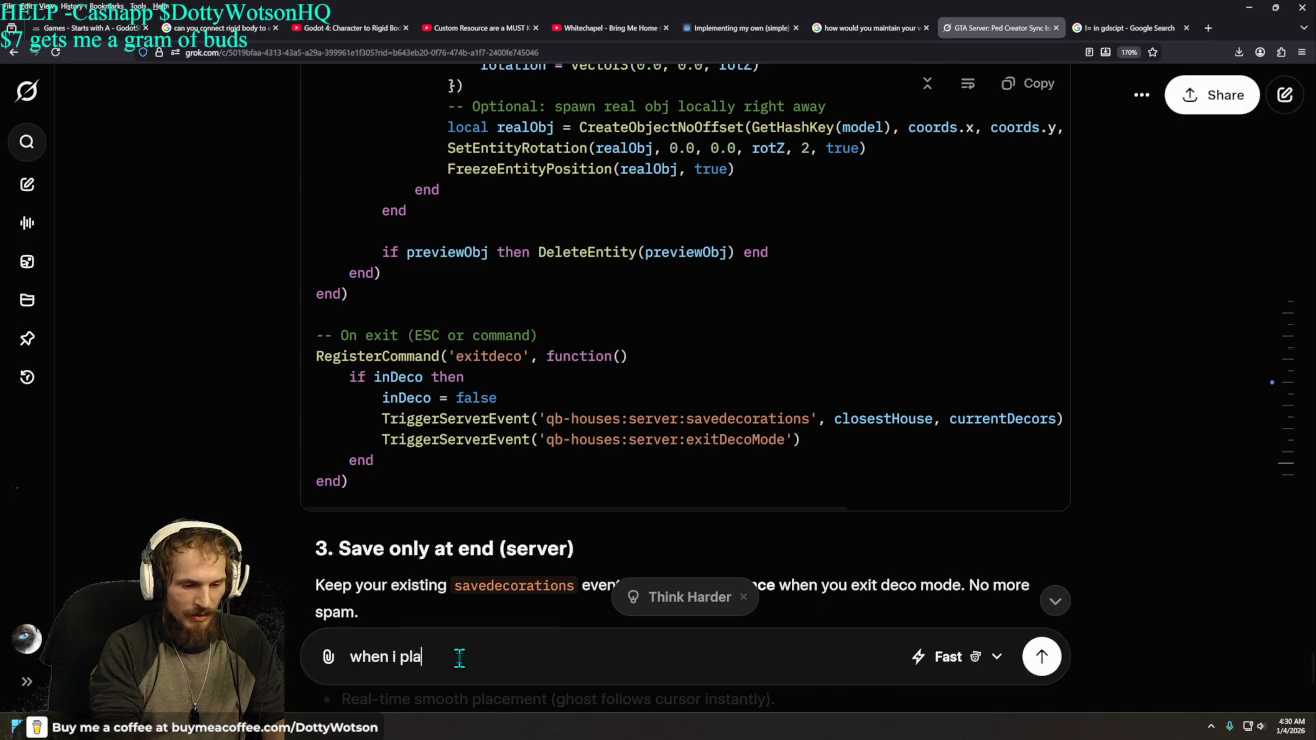
type("ce an object ")
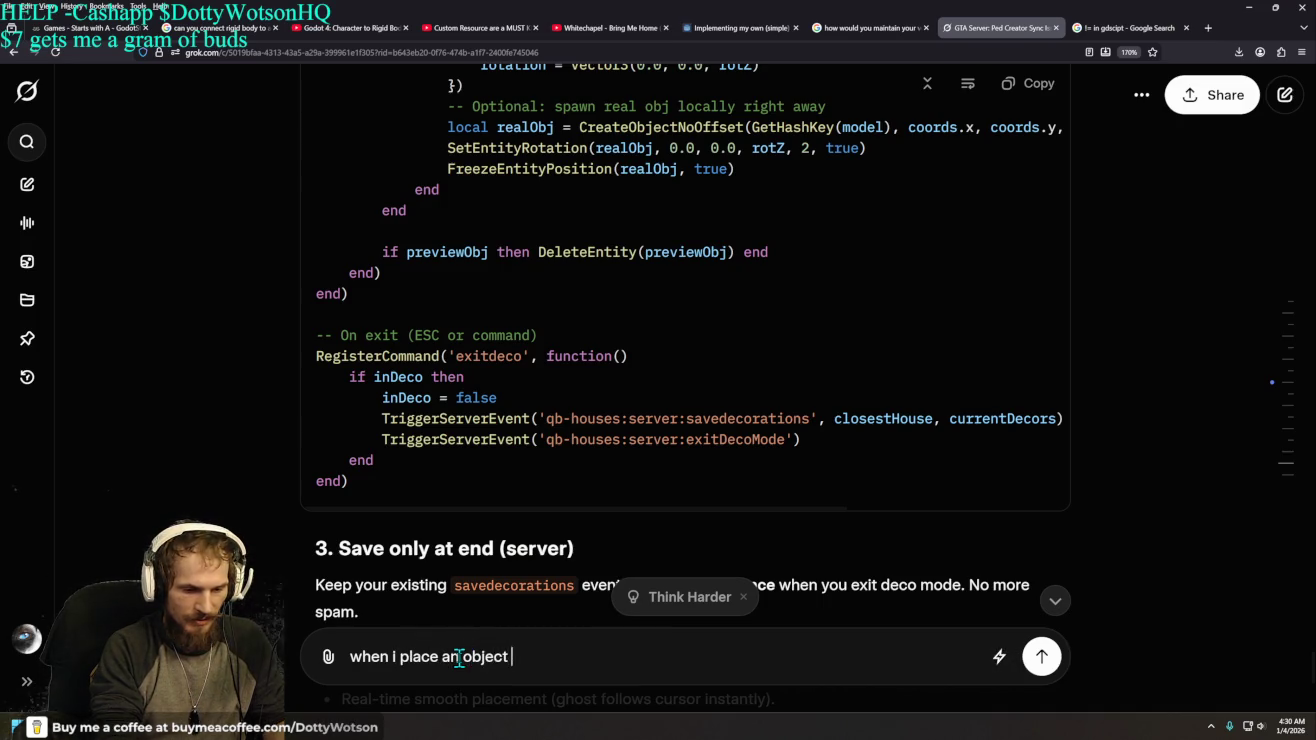
type("it doesnt allow e")
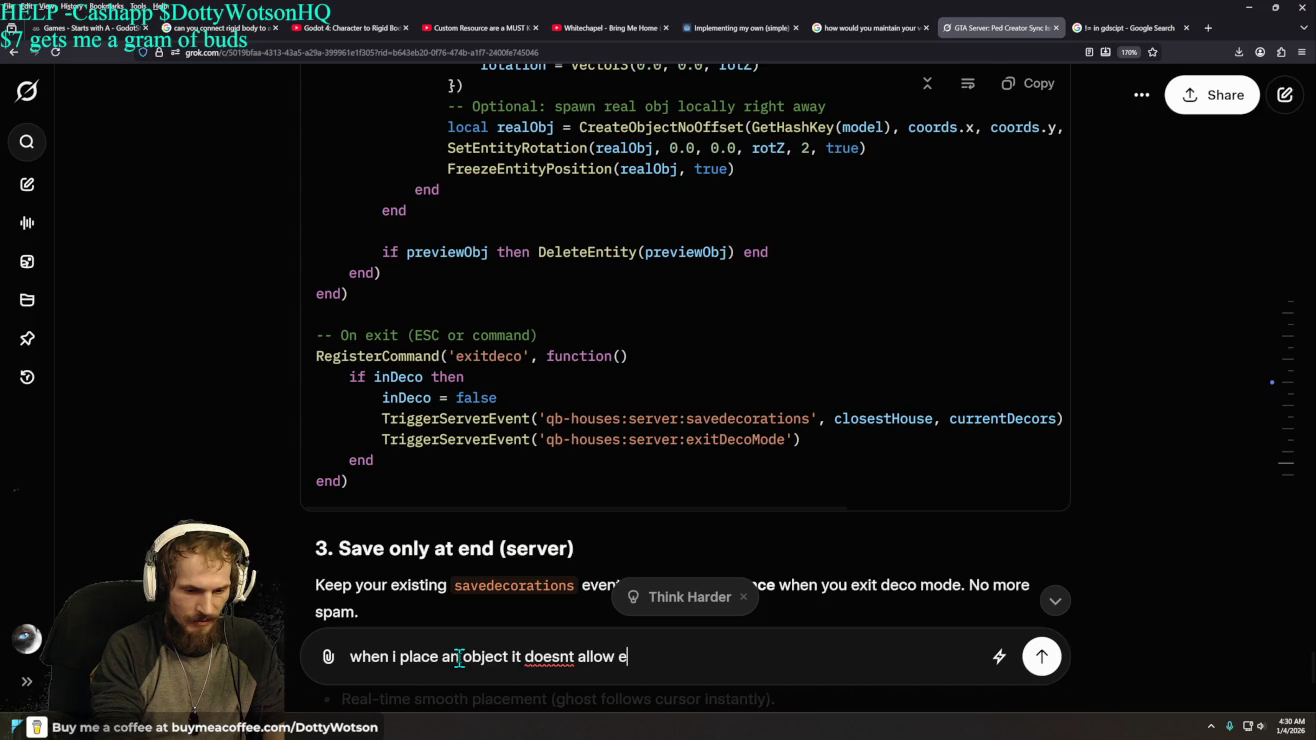
type("dit after ")
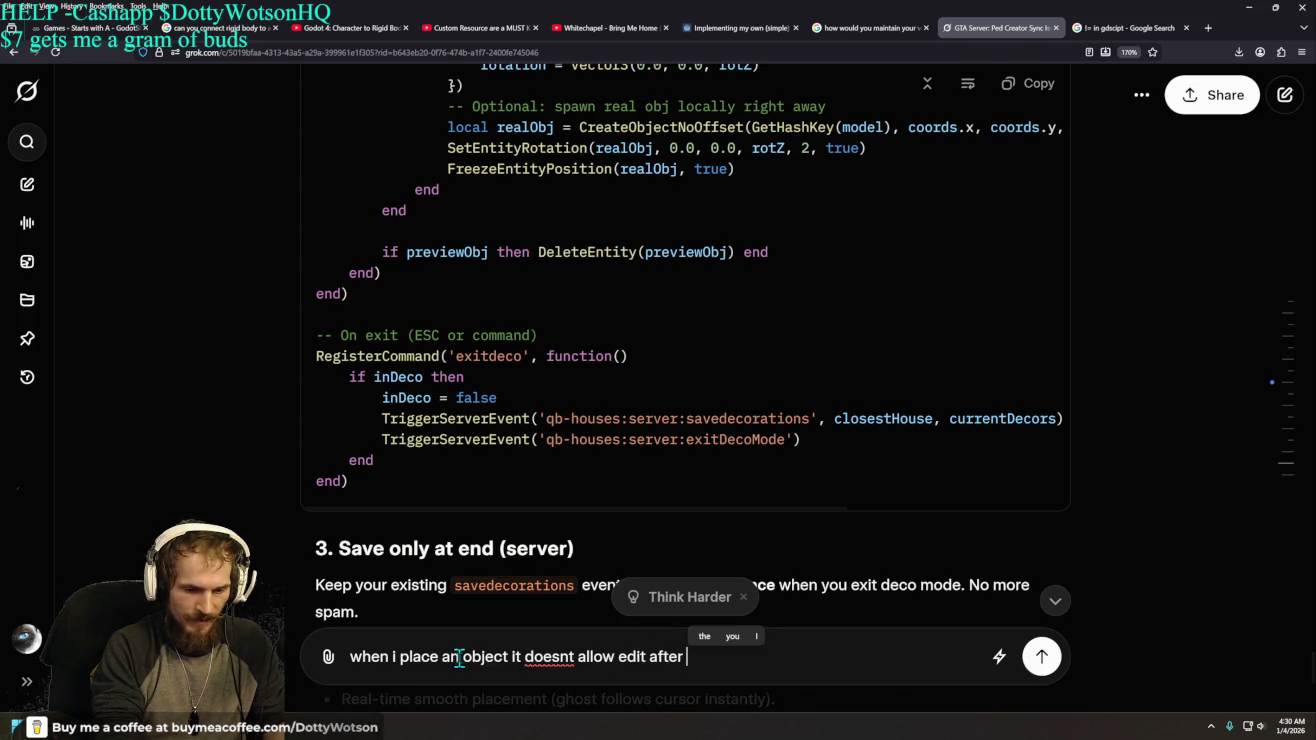
type(".. so it brea")
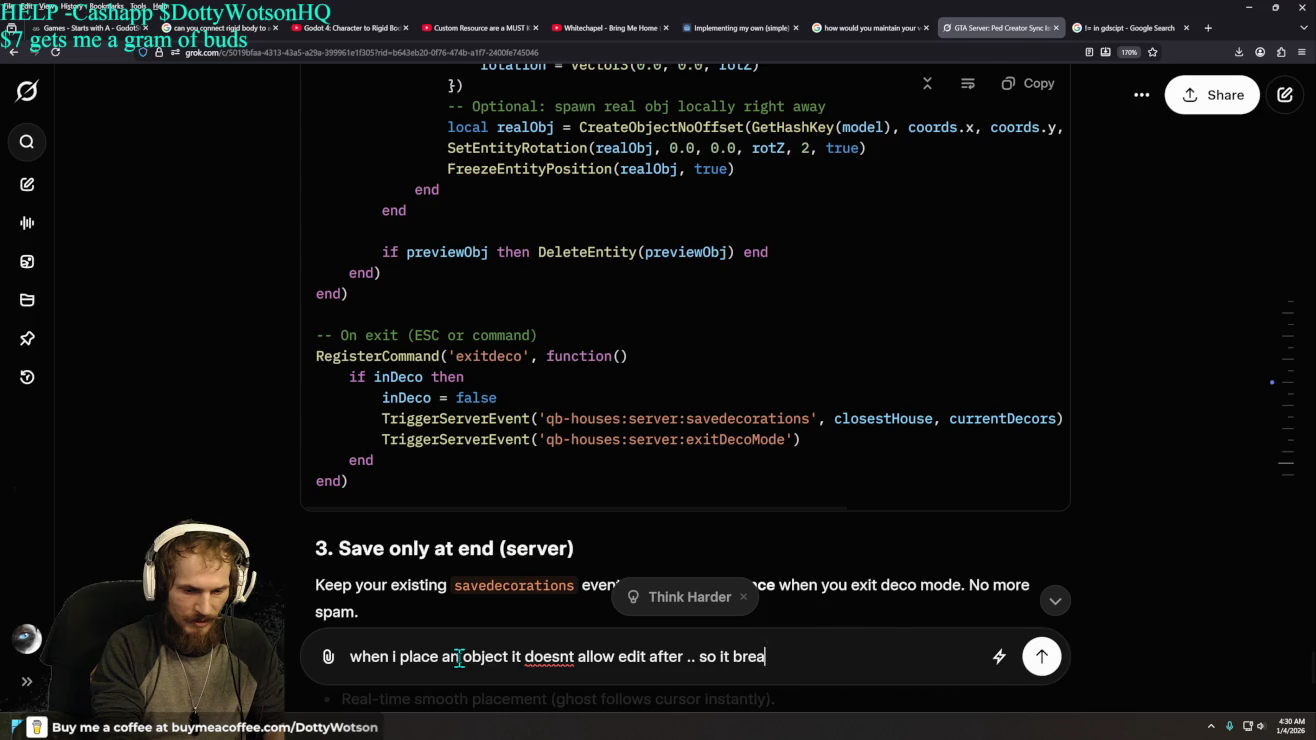
type("ks the building pr")
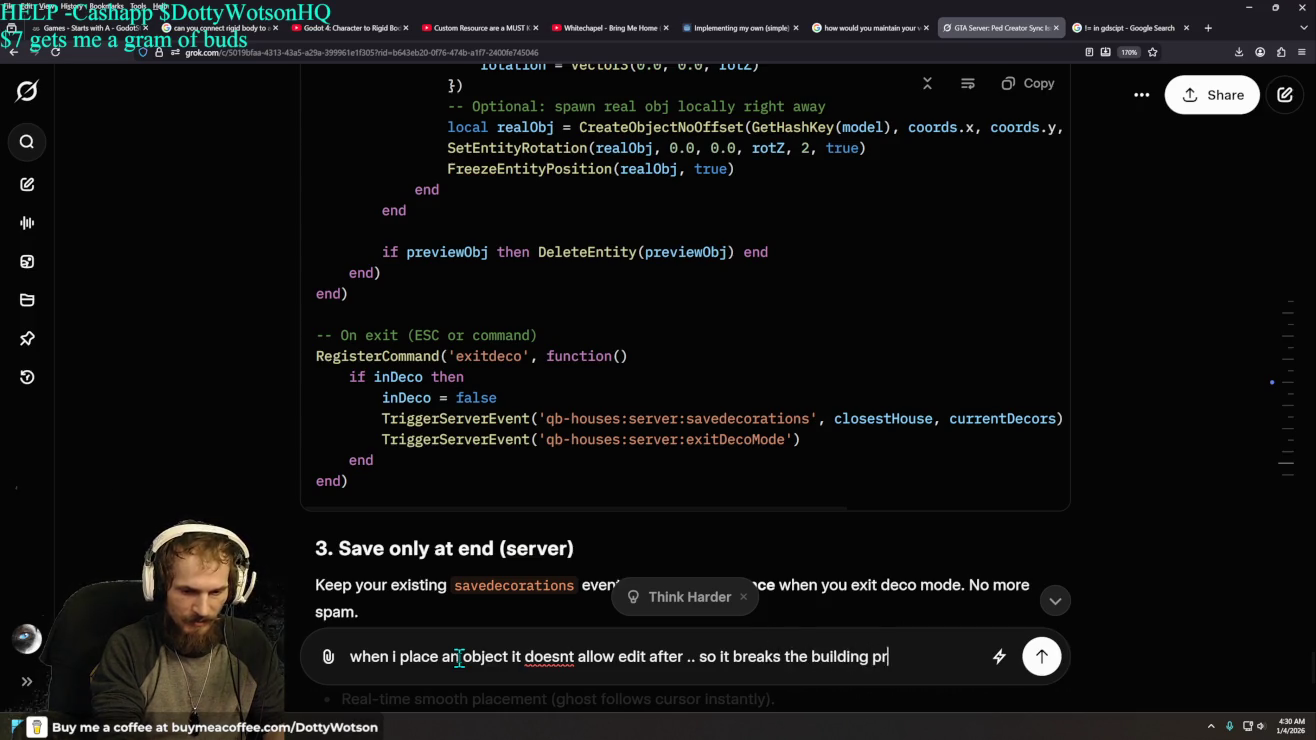
type("ocess")
key("Return")
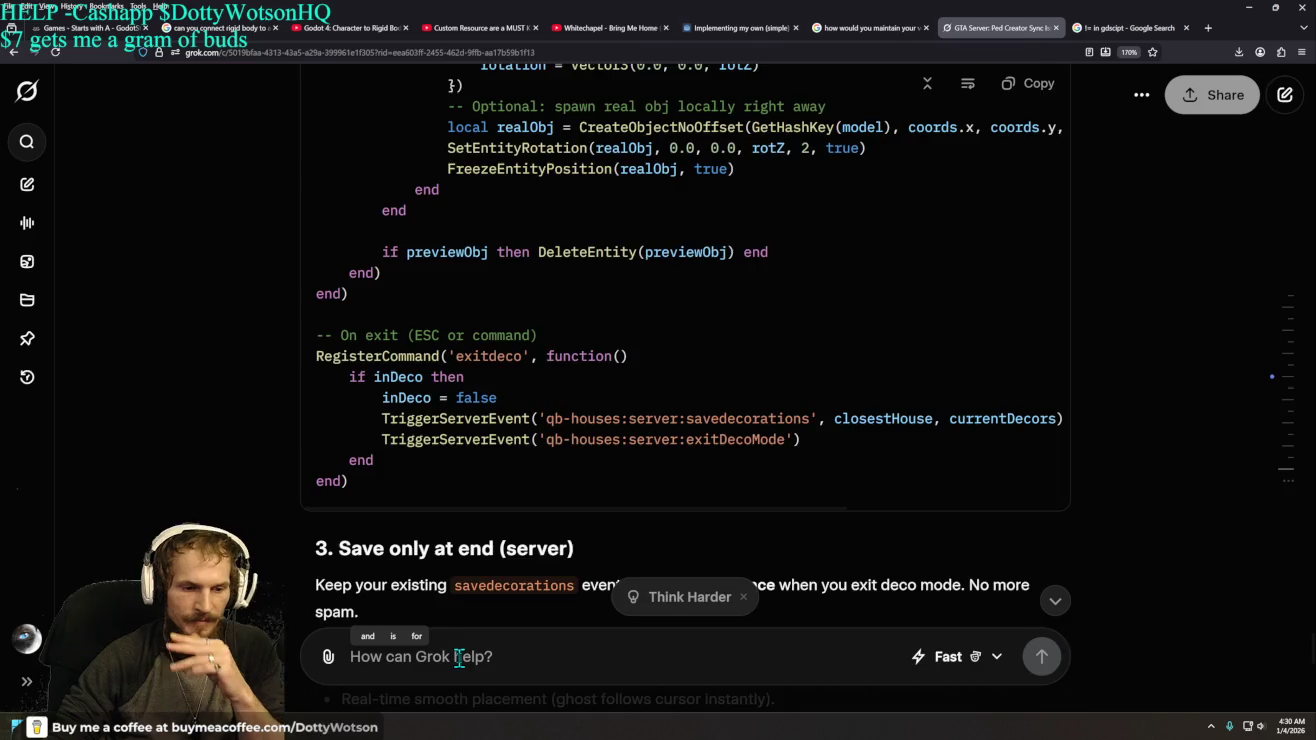
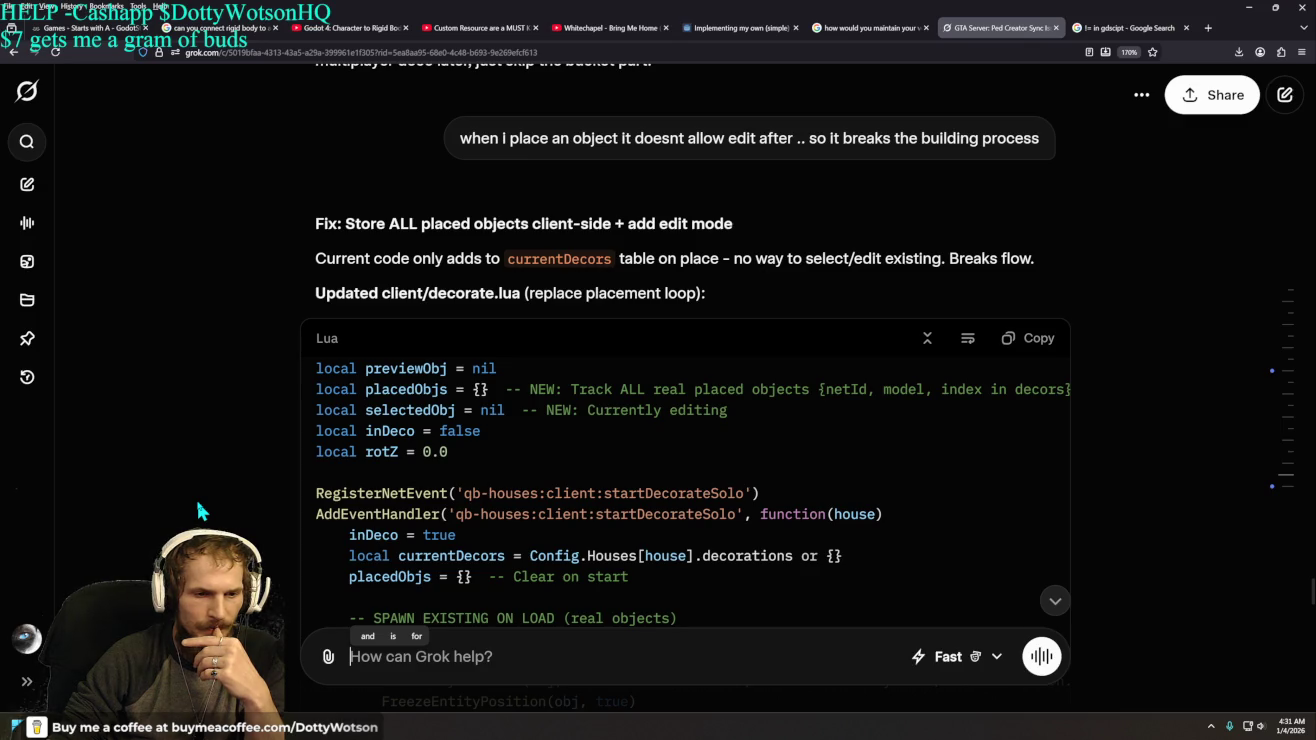
- Review the updated code by highlighting the placement-loop note and the declaration lines
left_click_drag(528, 294, 708, 296)
scroll(218, 381, "down", 2)
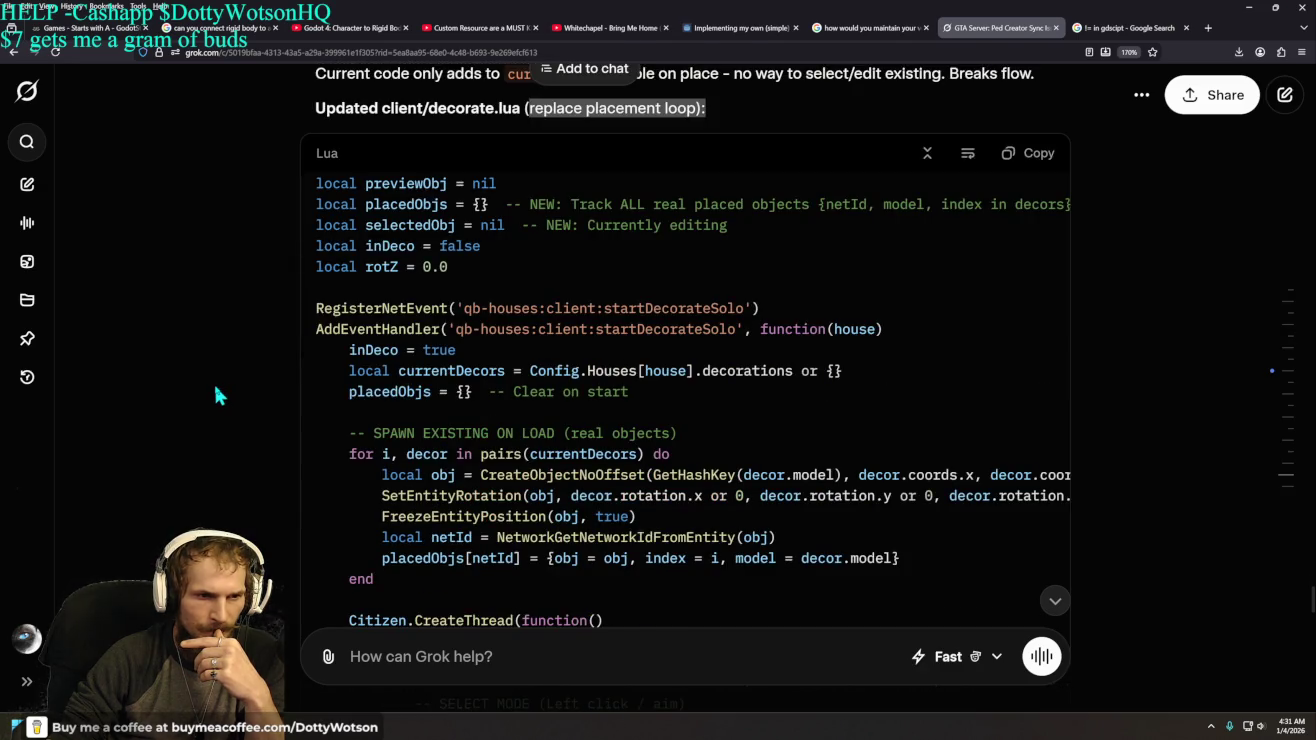
left_click(284, 172)
left_click_drag(284, 172, 420, 205)
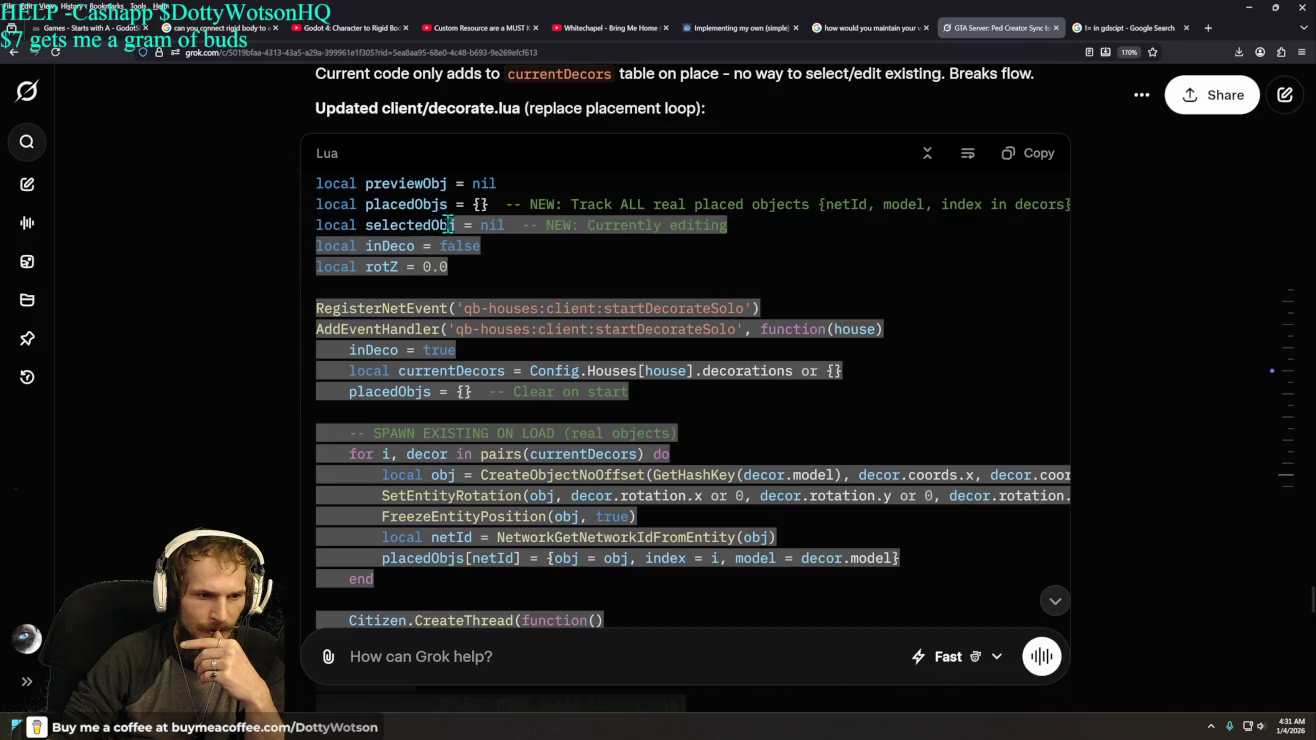
right_click(421, 206)
left_click(490, 280)
left_click_drag(490, 279, 317, 182)
left_click(441, 348)
scroll(446, 346, "down", 2)
scroll(446, 346, "up", 2)
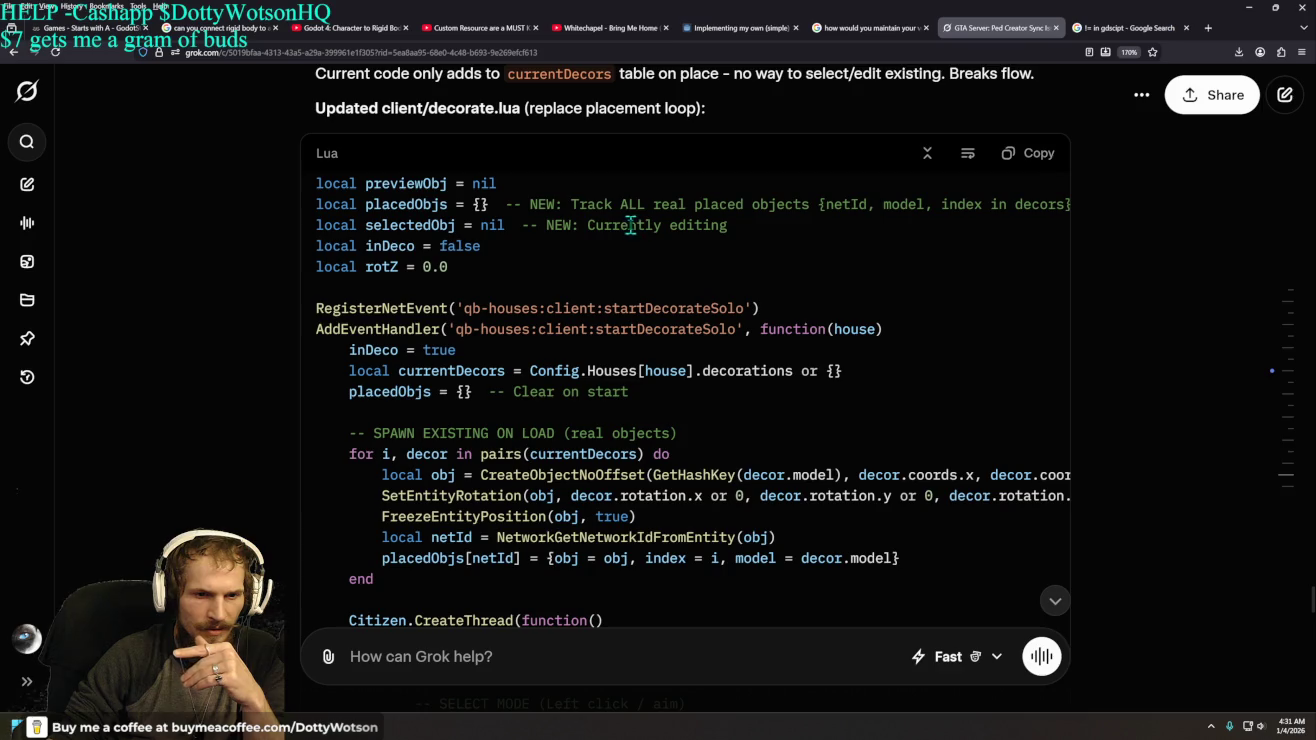
- Highlight the inDeco = true and placedObjs = {} lines in the code
left_click_drag(363, 228, 460, 230)
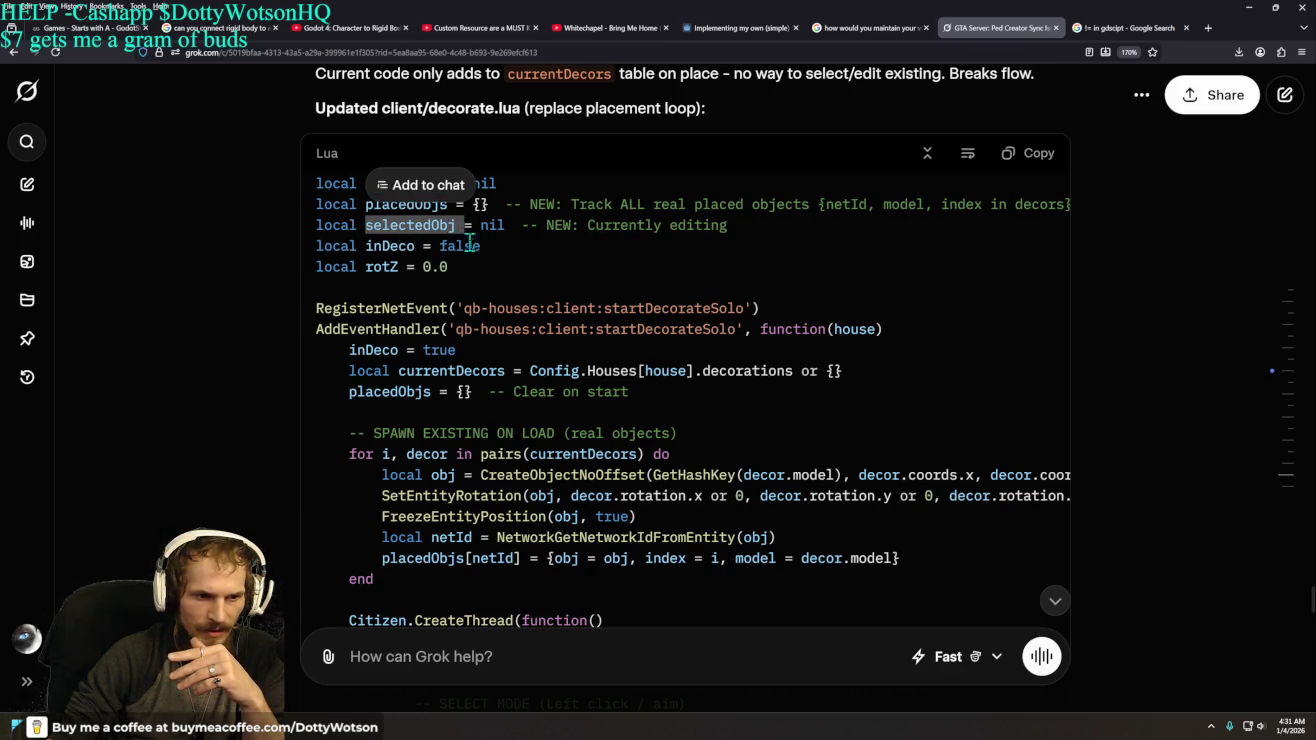
scroll(523, 338, "down", 2)
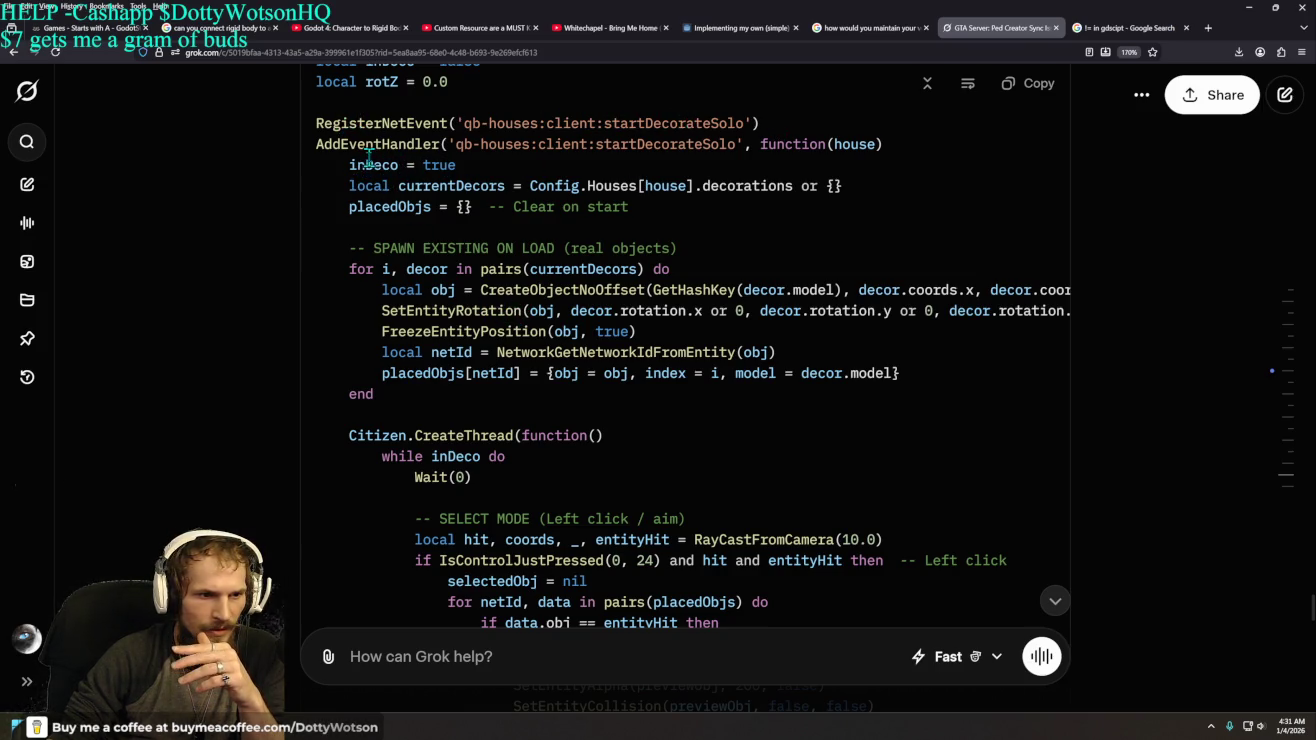
left_click_drag(345, 165, 457, 165)
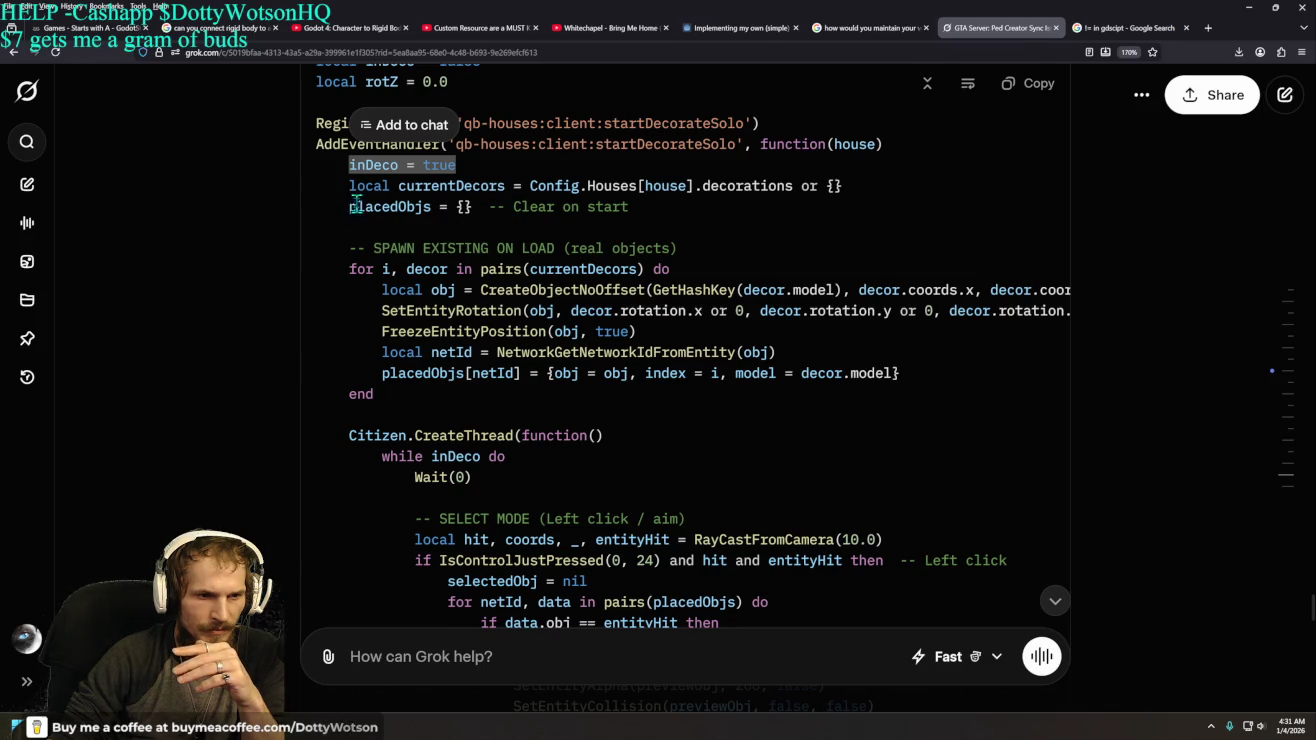
left_click(313, 198)
mouse_move(343, 205)
left_mouse_down()
mouse_move(493, 212)
mouse_move(344, 207)
left_mouse_up()
scroll(361, 264, "down", 2)
scroll(361, 265, "up", 2)
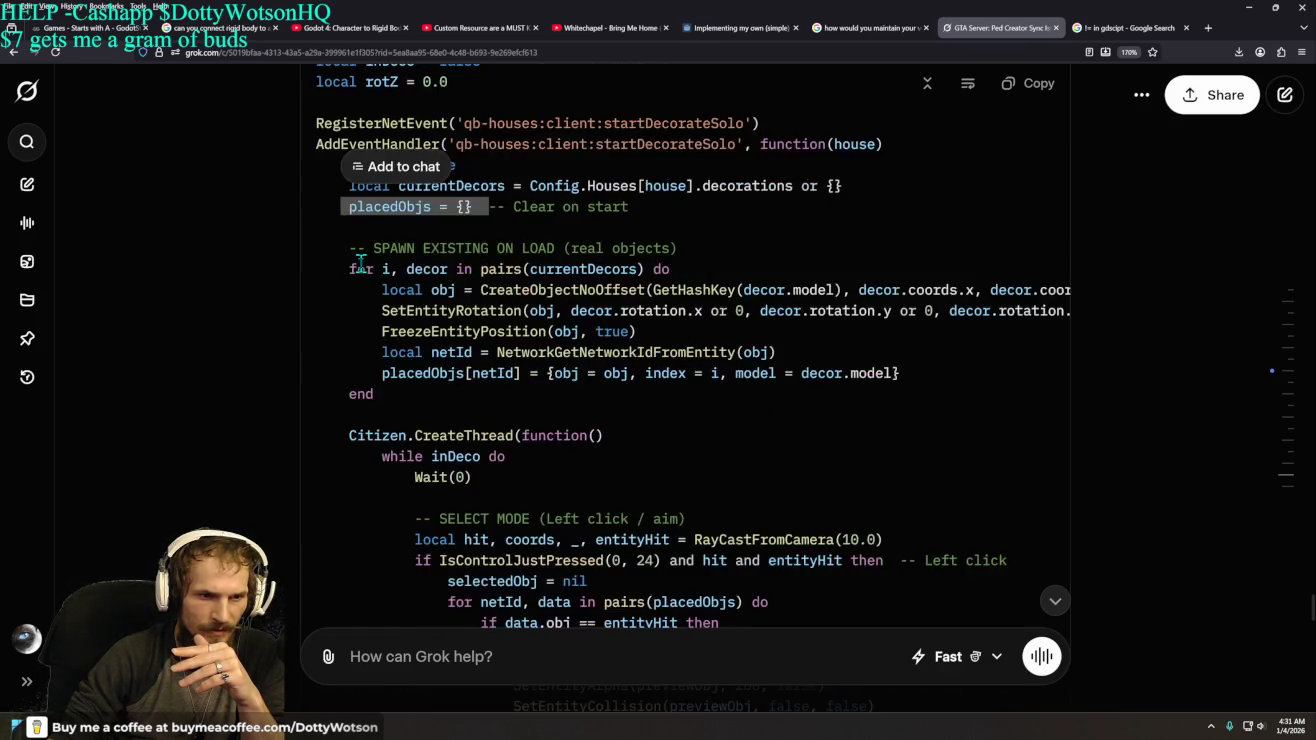
left_click(343, 311)
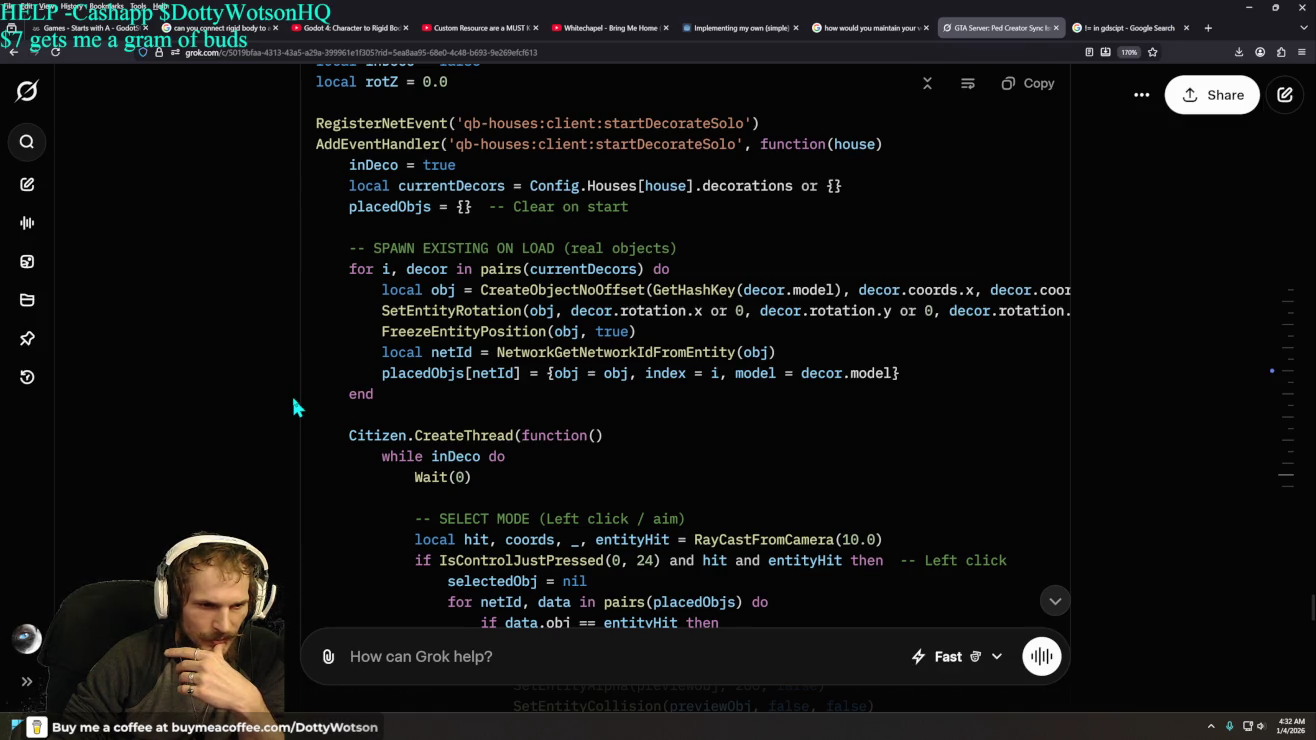
- Scroll through the client/decorate.lua block and copy the whole Lua code
scroll(296, 407, "down", 4)
scroll(296, 407, "up", 2)
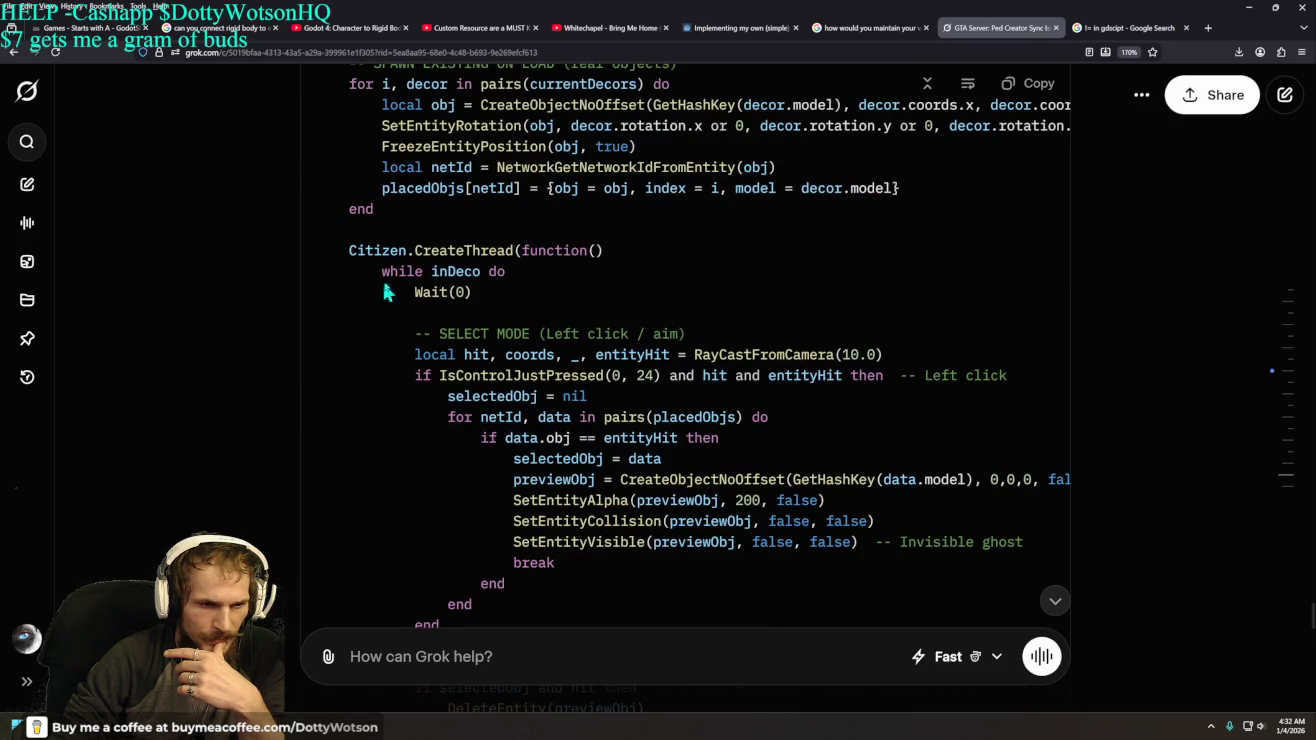
scroll(431, 300, "down", 3)
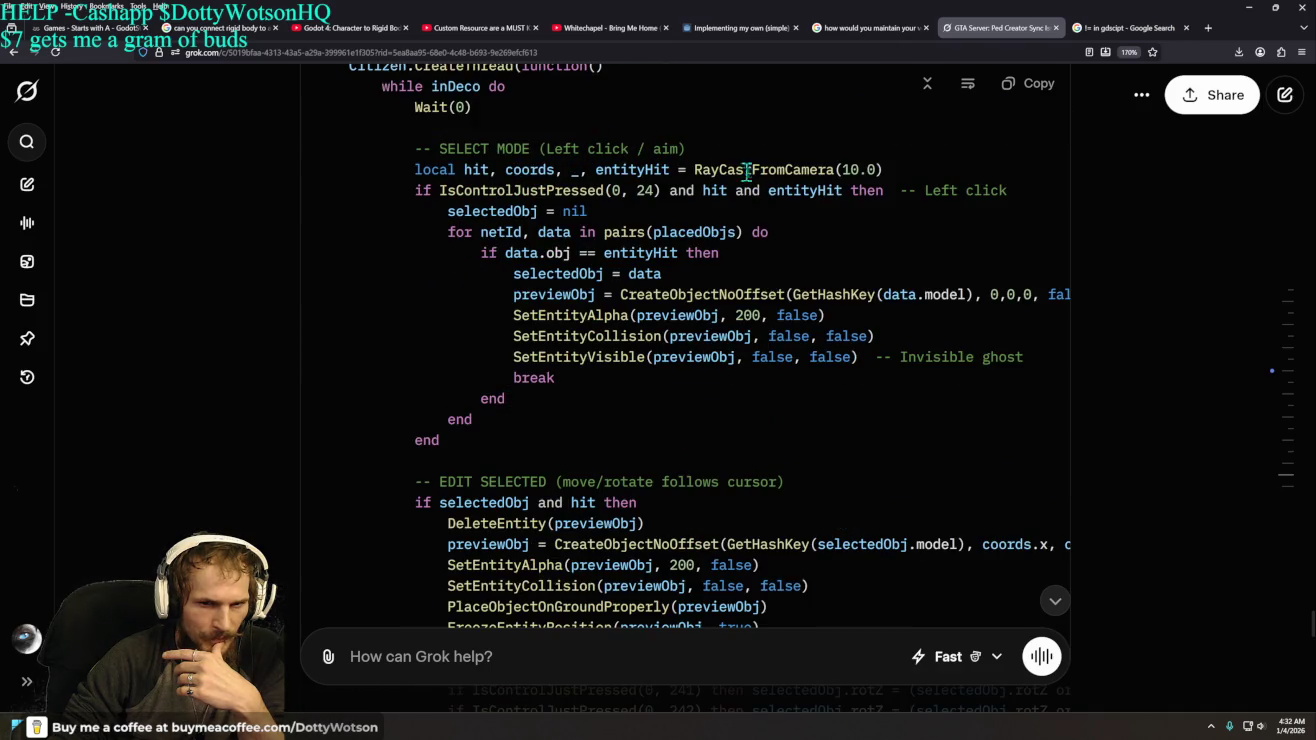
scroll(492, 360, "down", 6)
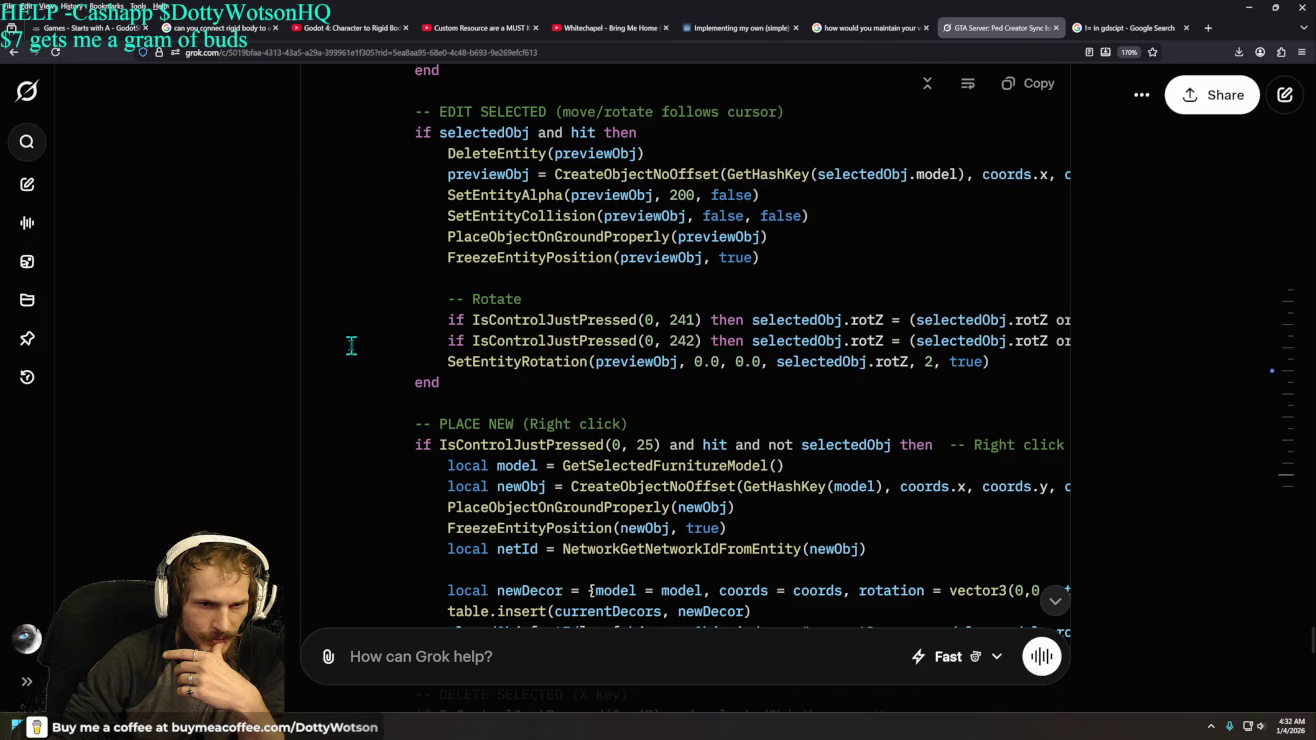
scroll(351, 345, "down", 15)
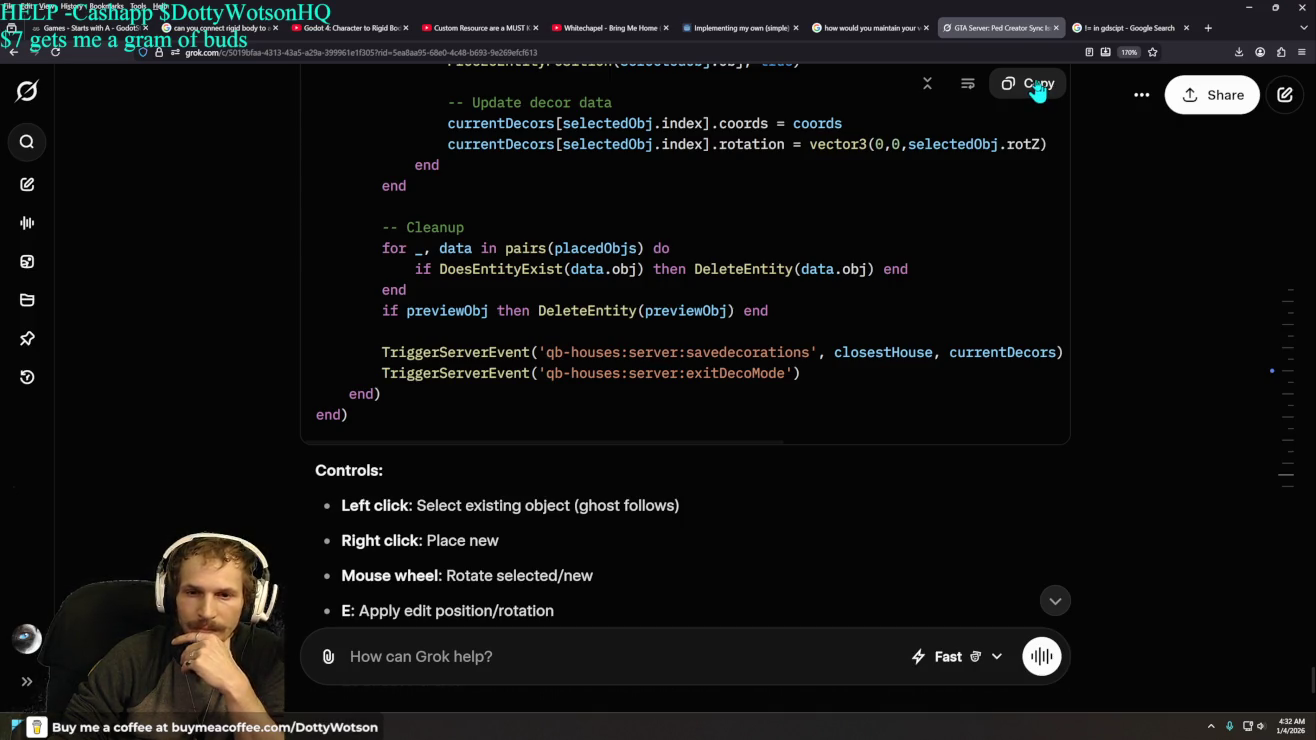
left_click(1037, 86)
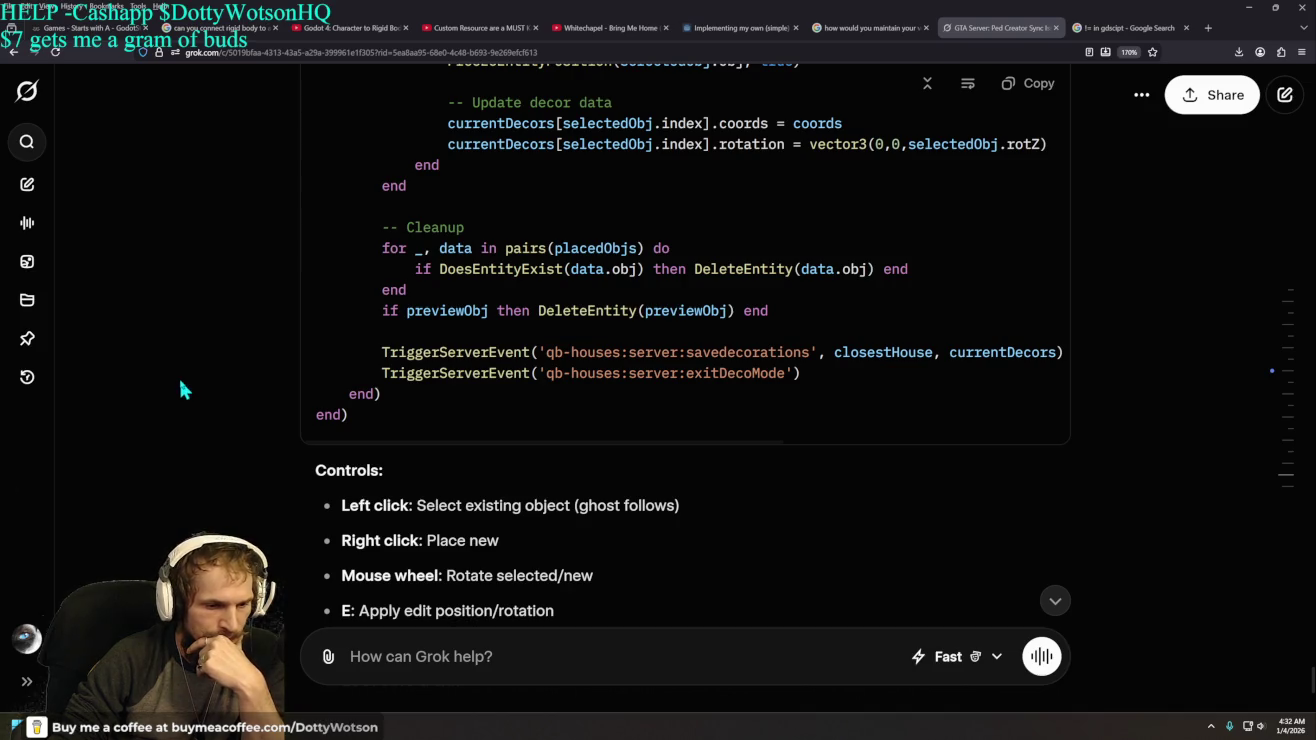
scroll(206, 377, "down", 3)
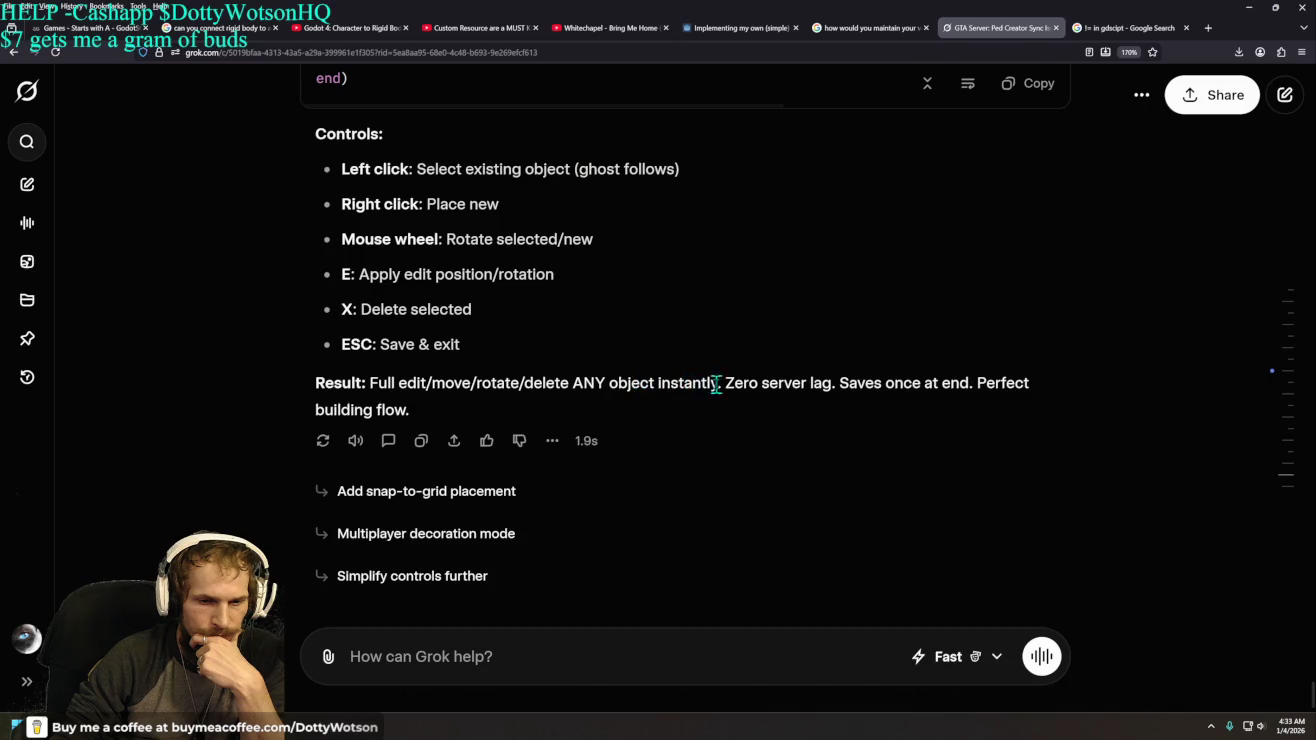
left_click_drag(726, 386, 969, 386)
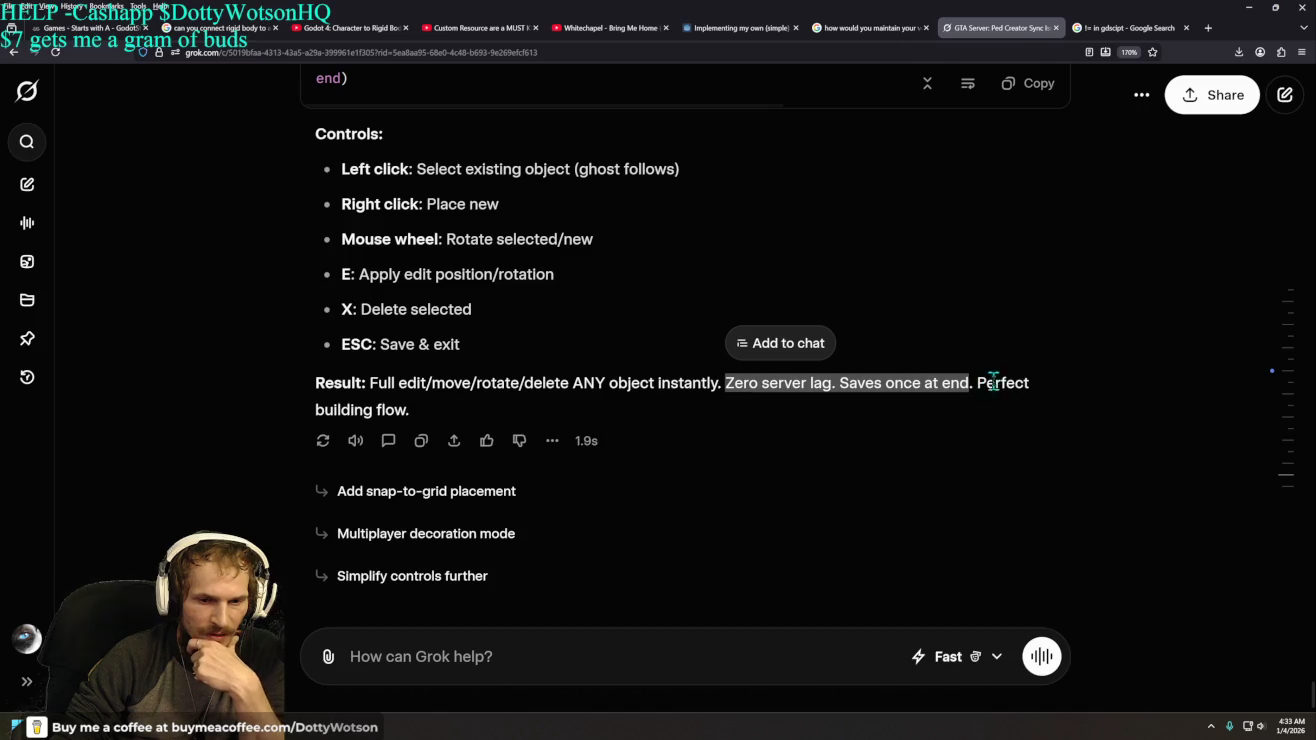
mouse_move(411, 410)
left_mouse_down()
mouse_move(330, 405)
mouse_move(987, 383)
mouse_move(975, 385)
left_mouse_up()
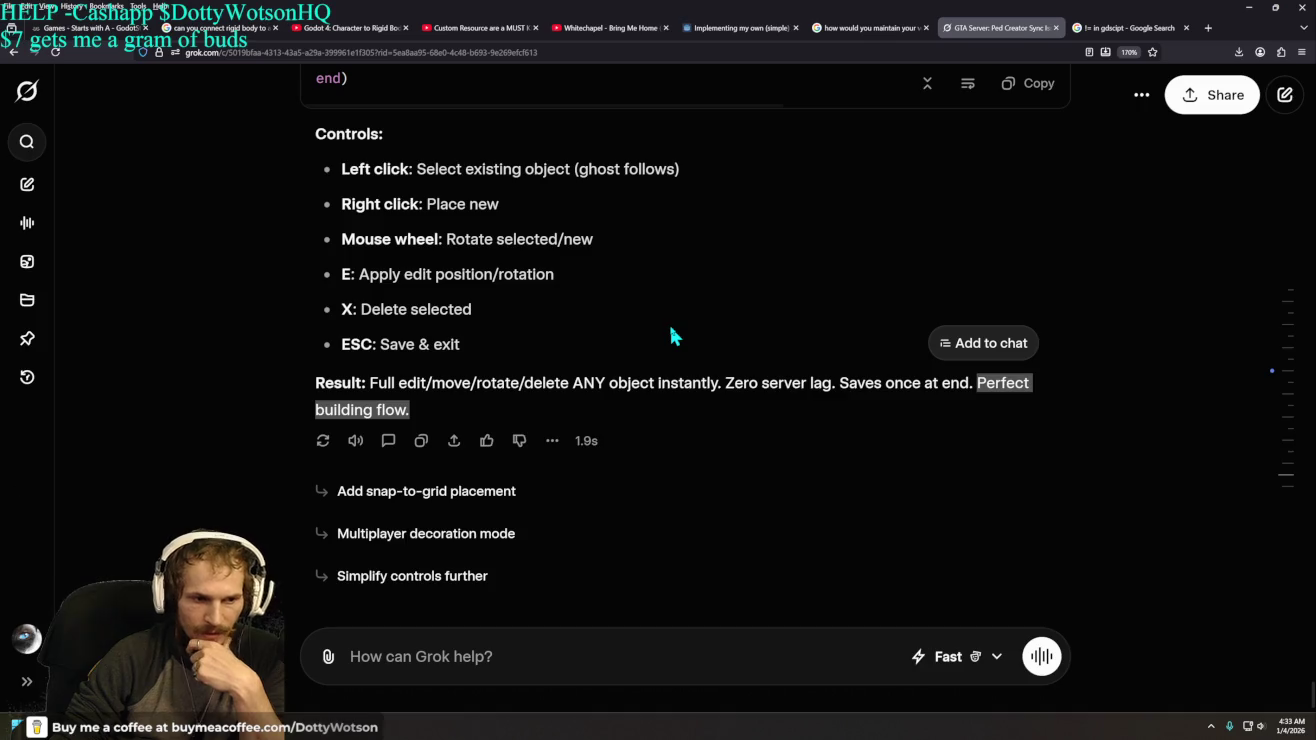
left_click(713, 320)
scroll(717, 318, "up", 2)
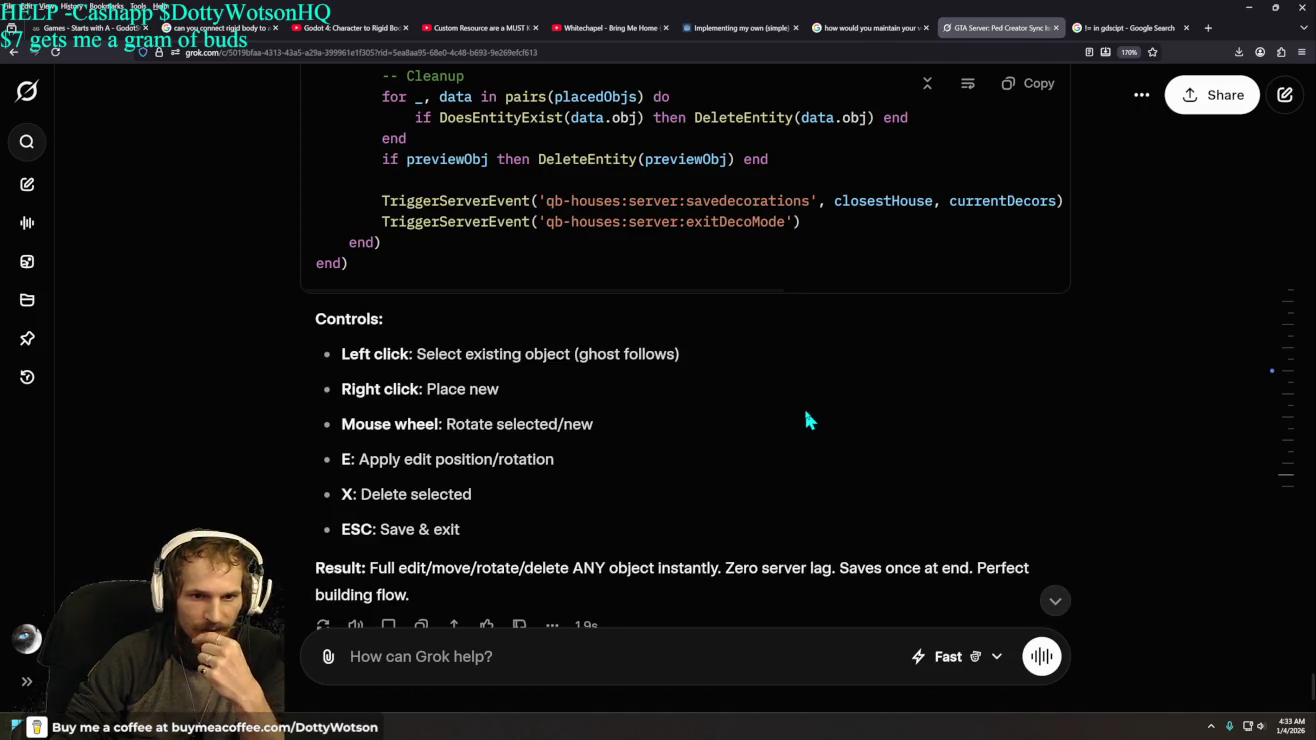
scroll(810, 421, "up", 4)
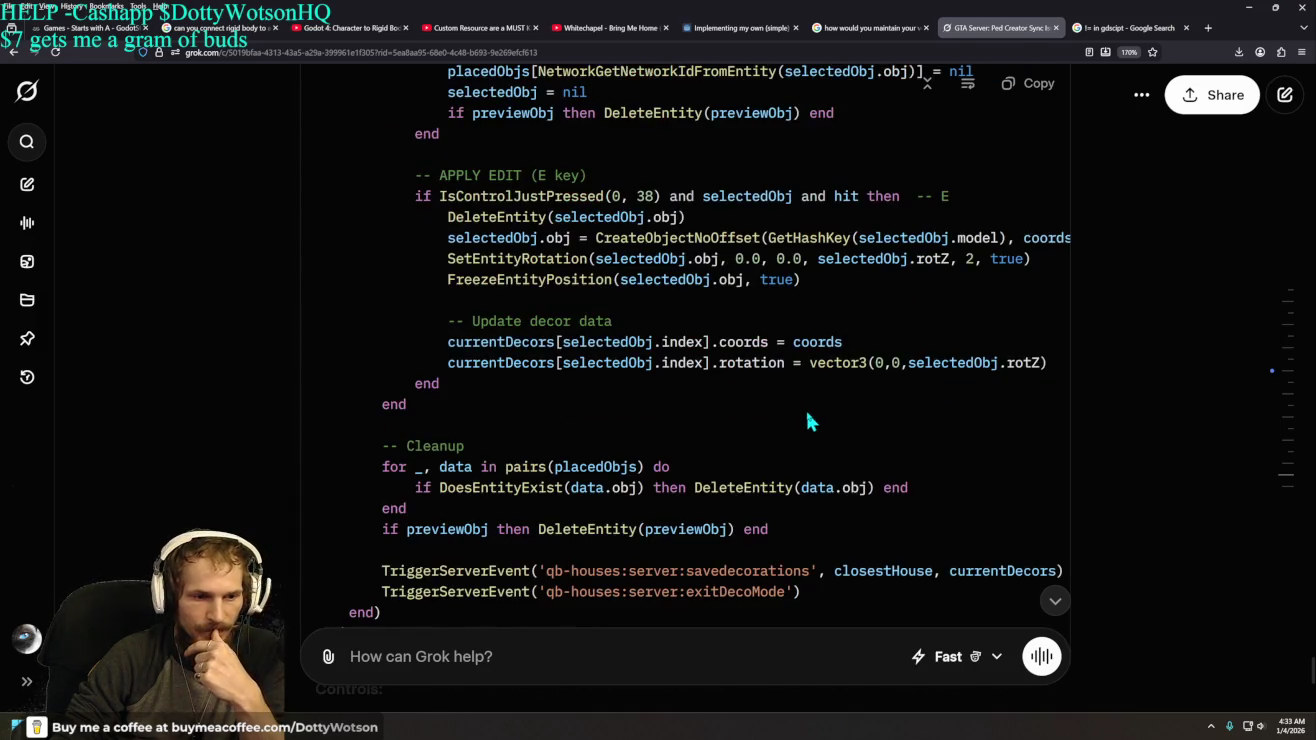
scroll(722, 437, "up", 6)
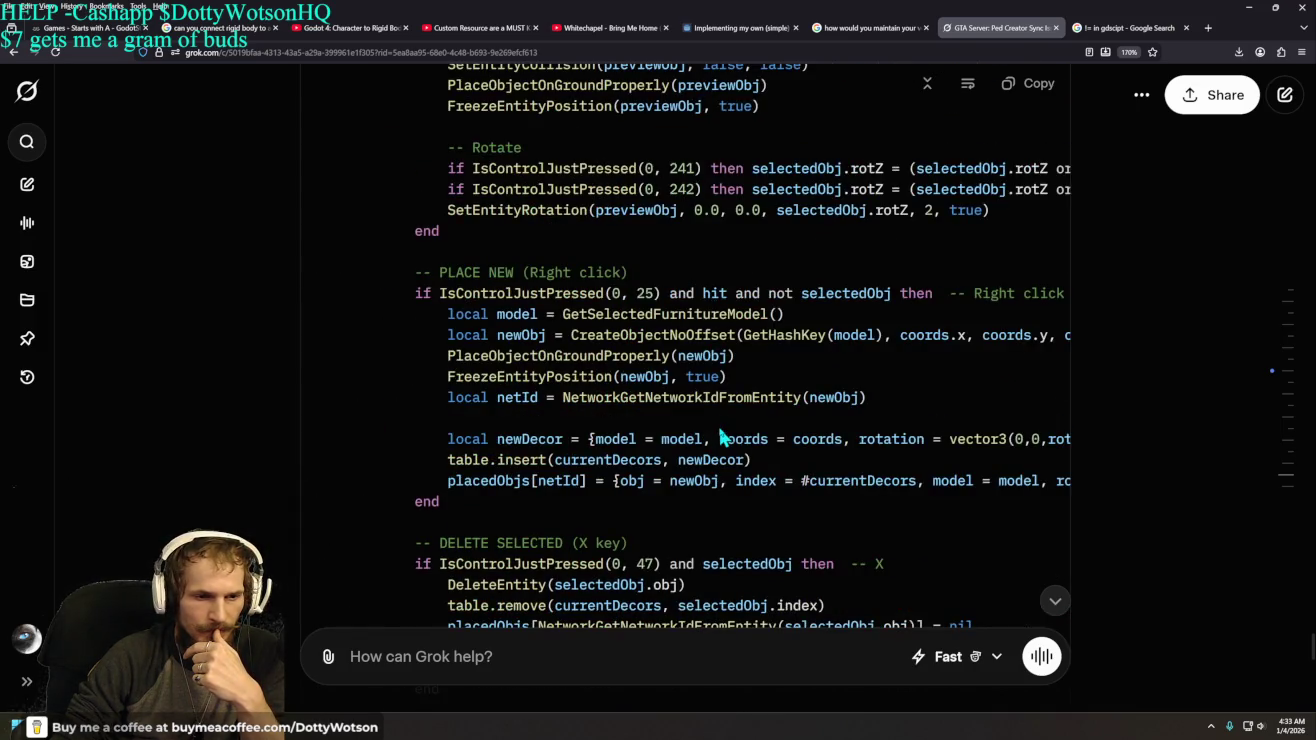
scroll(721, 437, "up", 2)
scroll(722, 437, "up", 8)
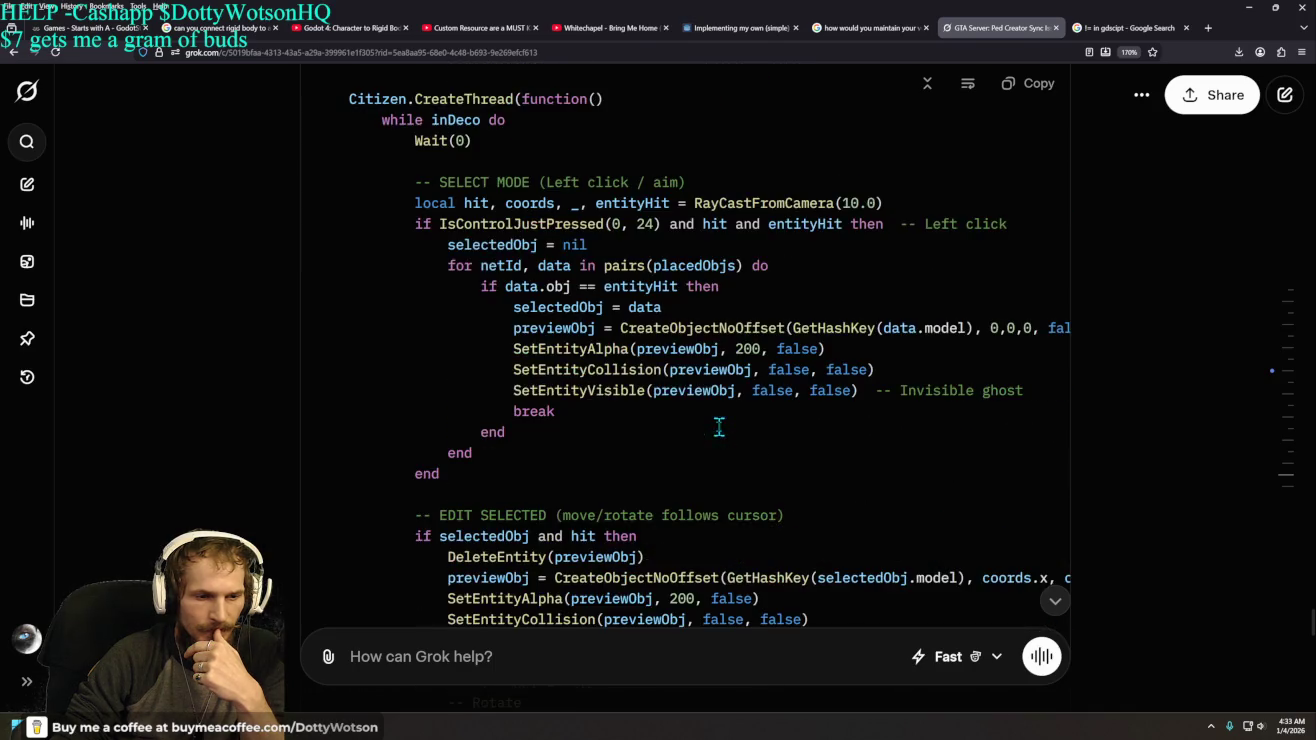
scroll(720, 430, "up", 4)
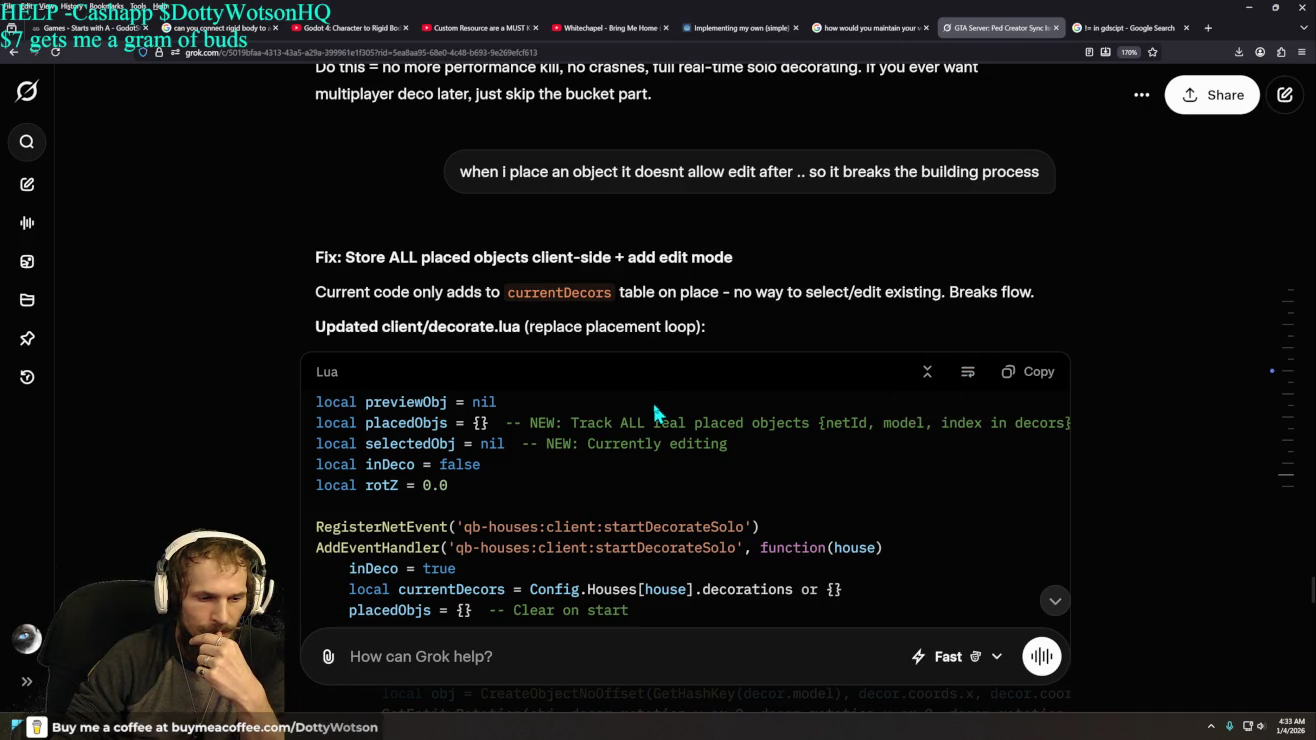
left_click_drag(458, 493, 312, 493)
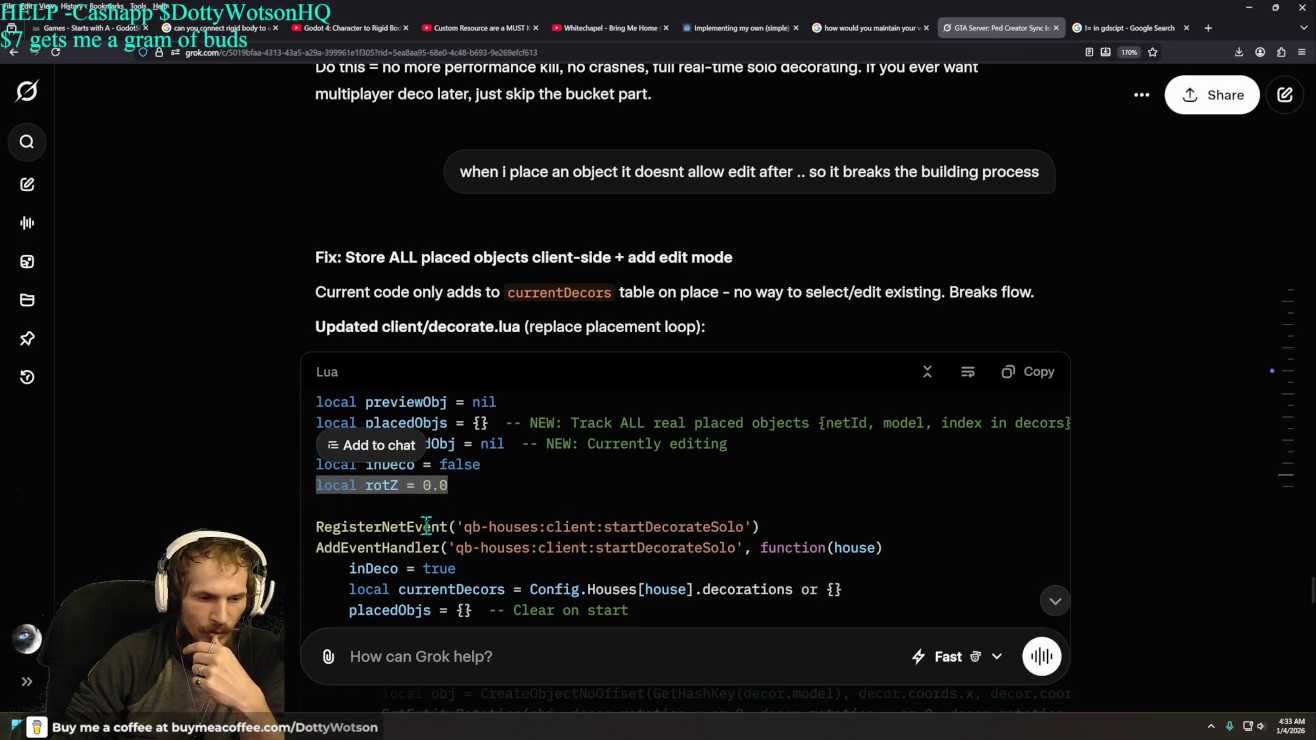
left_click(452, 486)
mouse_move(444, 487)
left_mouse_down()
mouse_move(412, 492)
mouse_move(457, 481)
mouse_move(420, 491)
left_mouse_up()
left_click(506, 496)
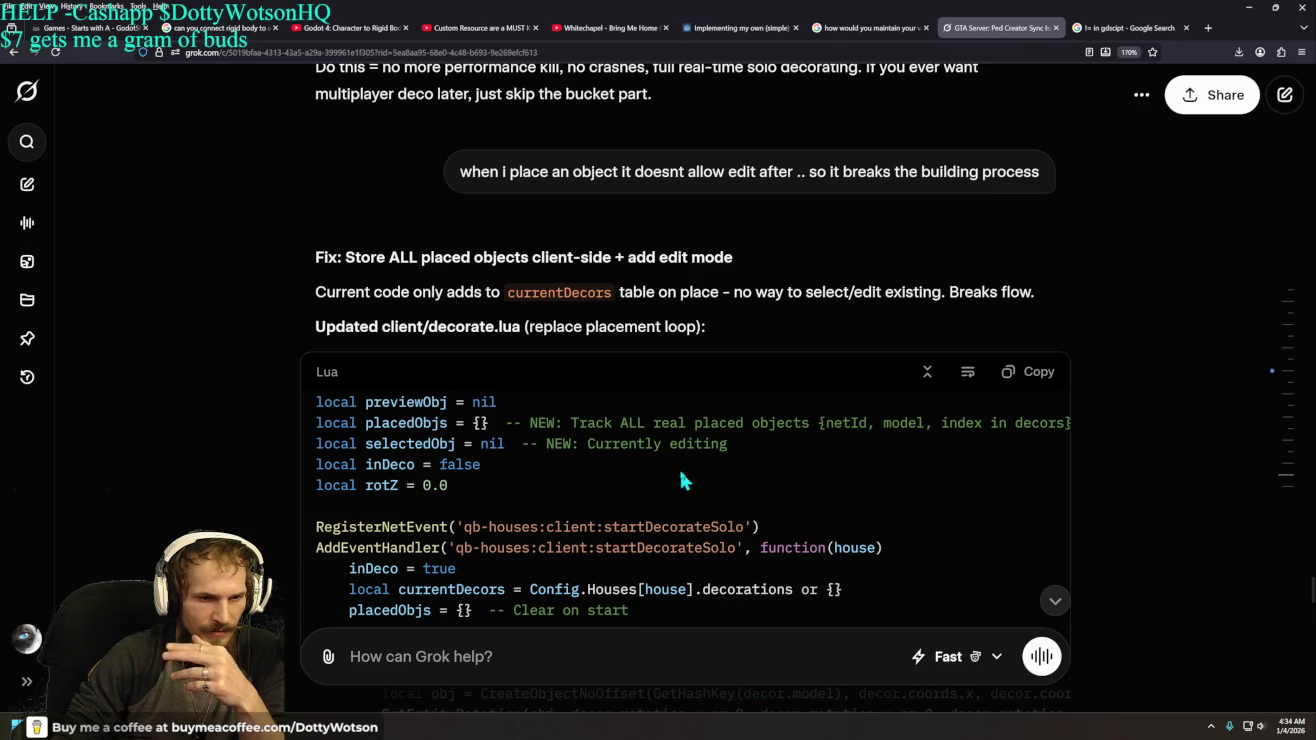
scroll(680, 479, "down", 20)
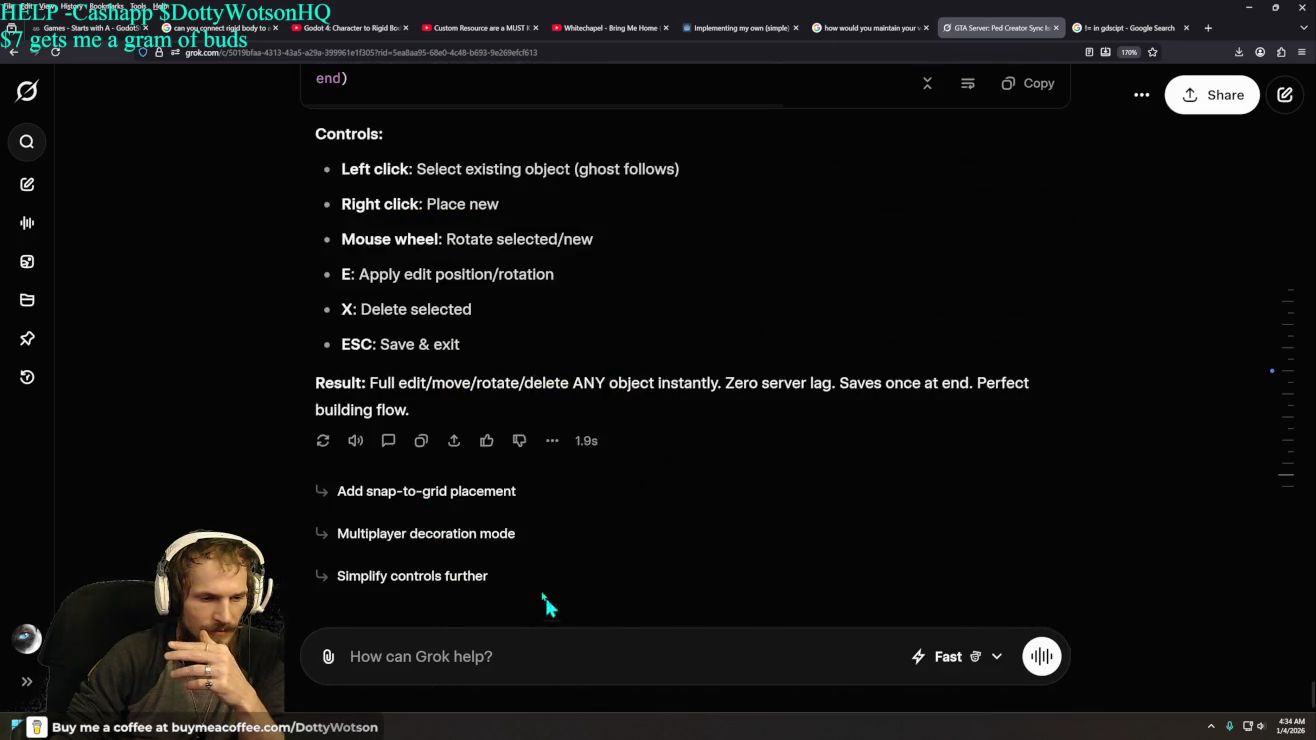
left_click(30, 100)
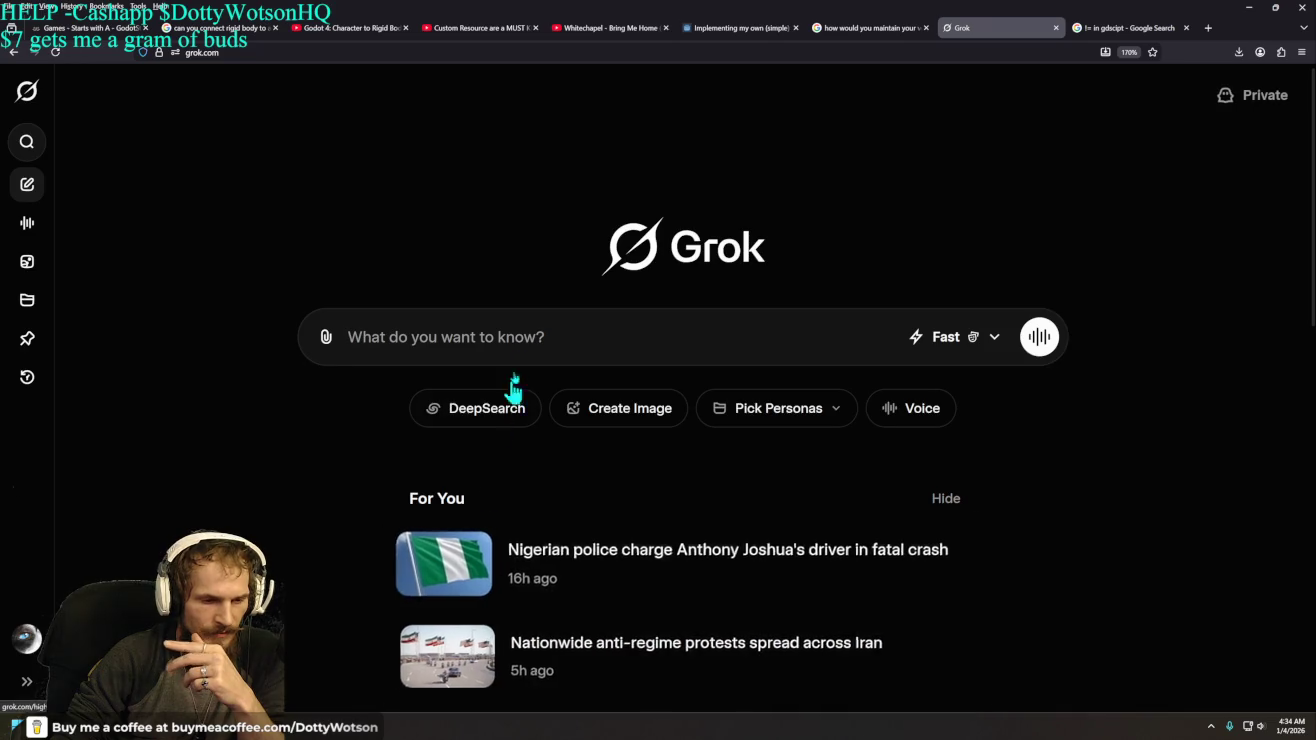
- Ask Grok 'what is the equivalent to a empty = {} in python'
left_click(518, 323)
type("what i")
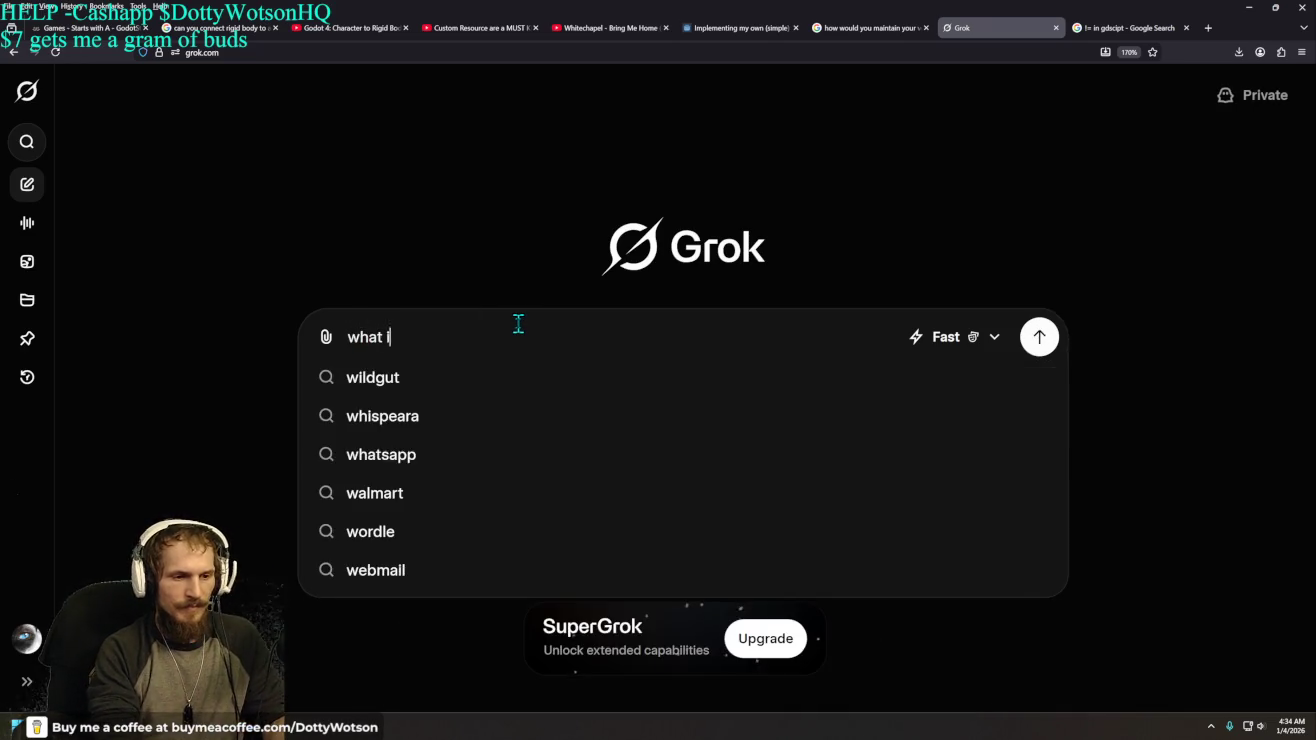
type("s the e")
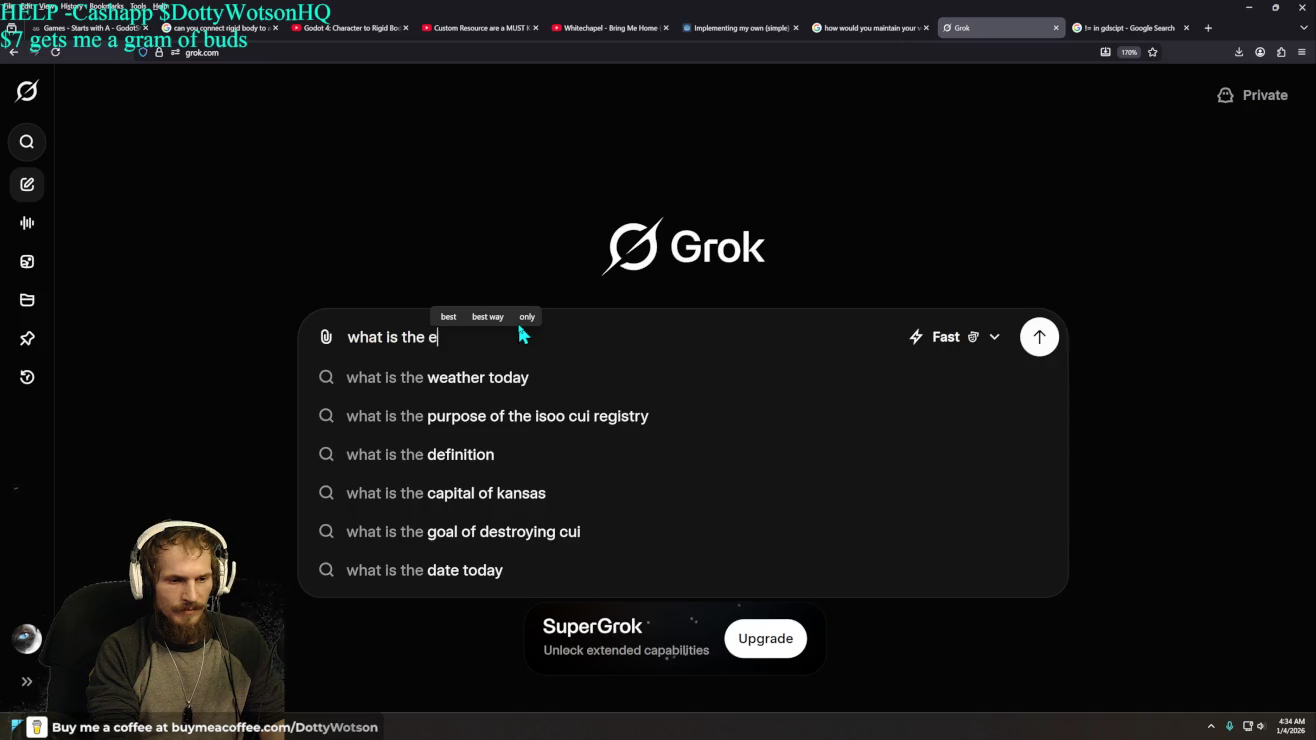
type("quivalent to a")
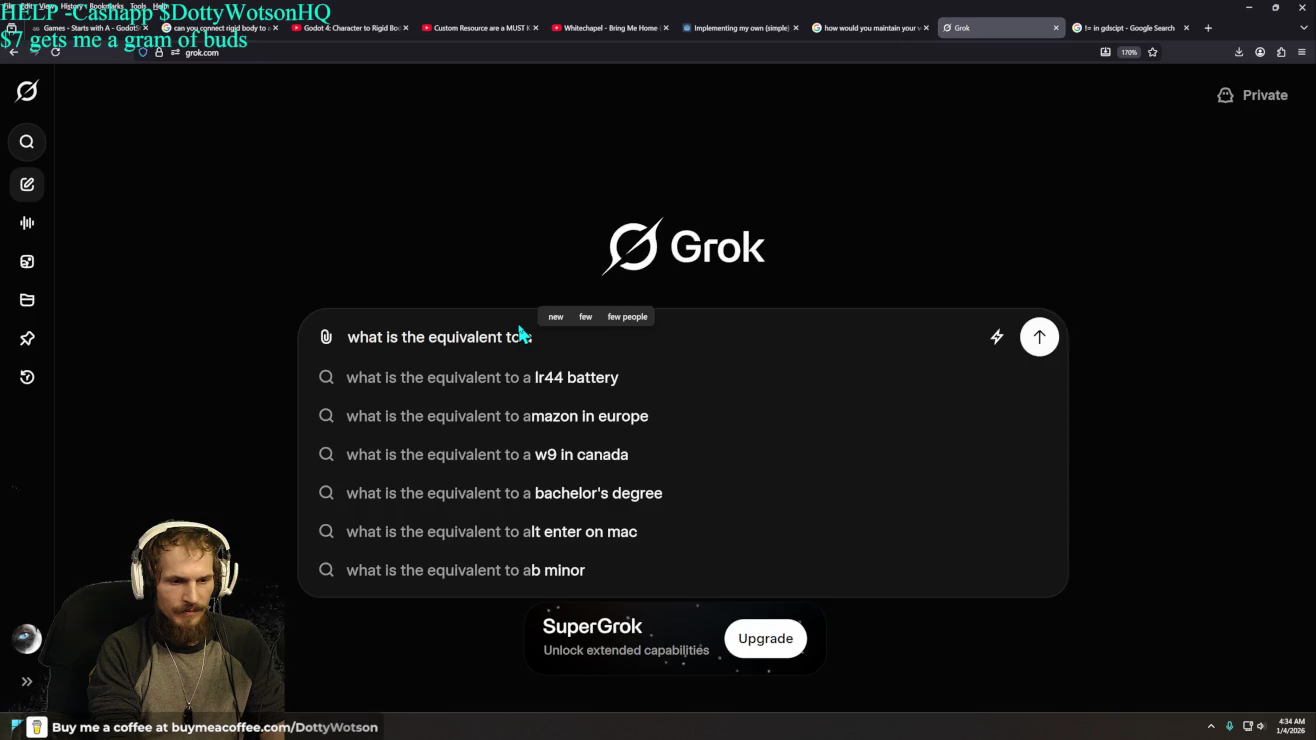
type(" open")
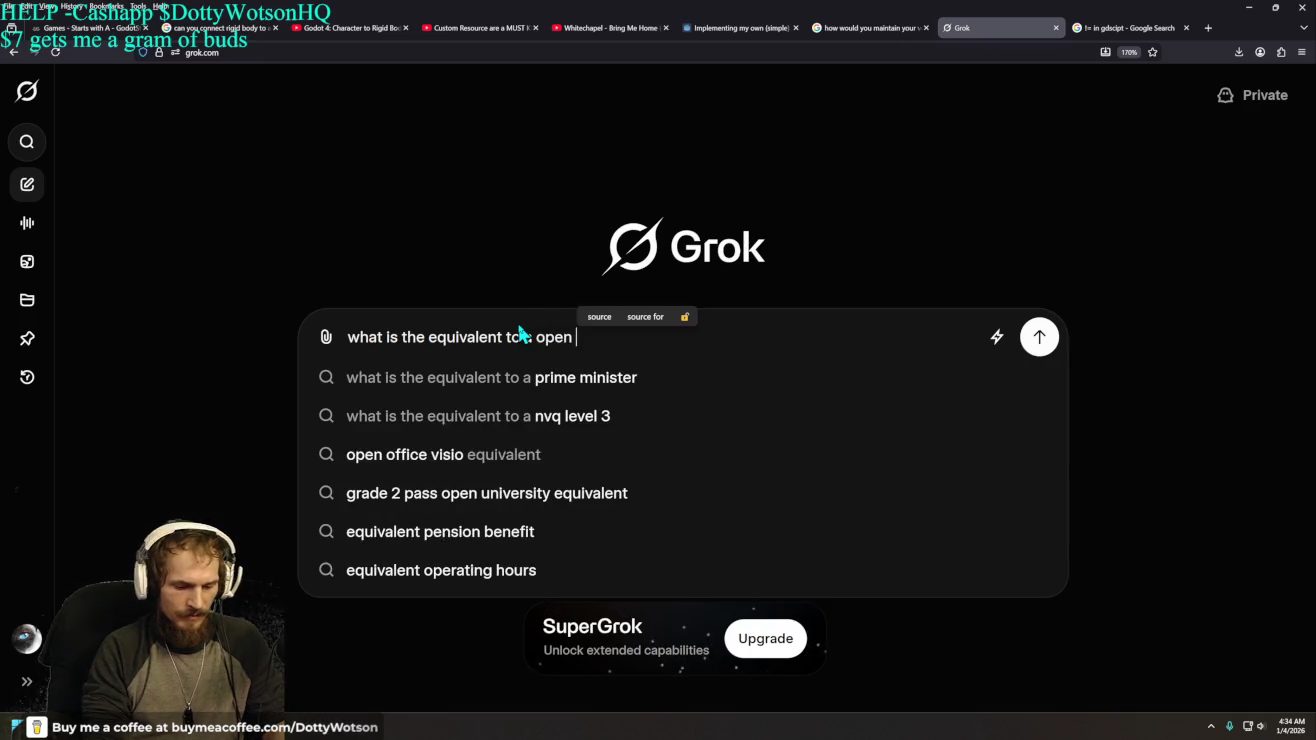
type(" {}")
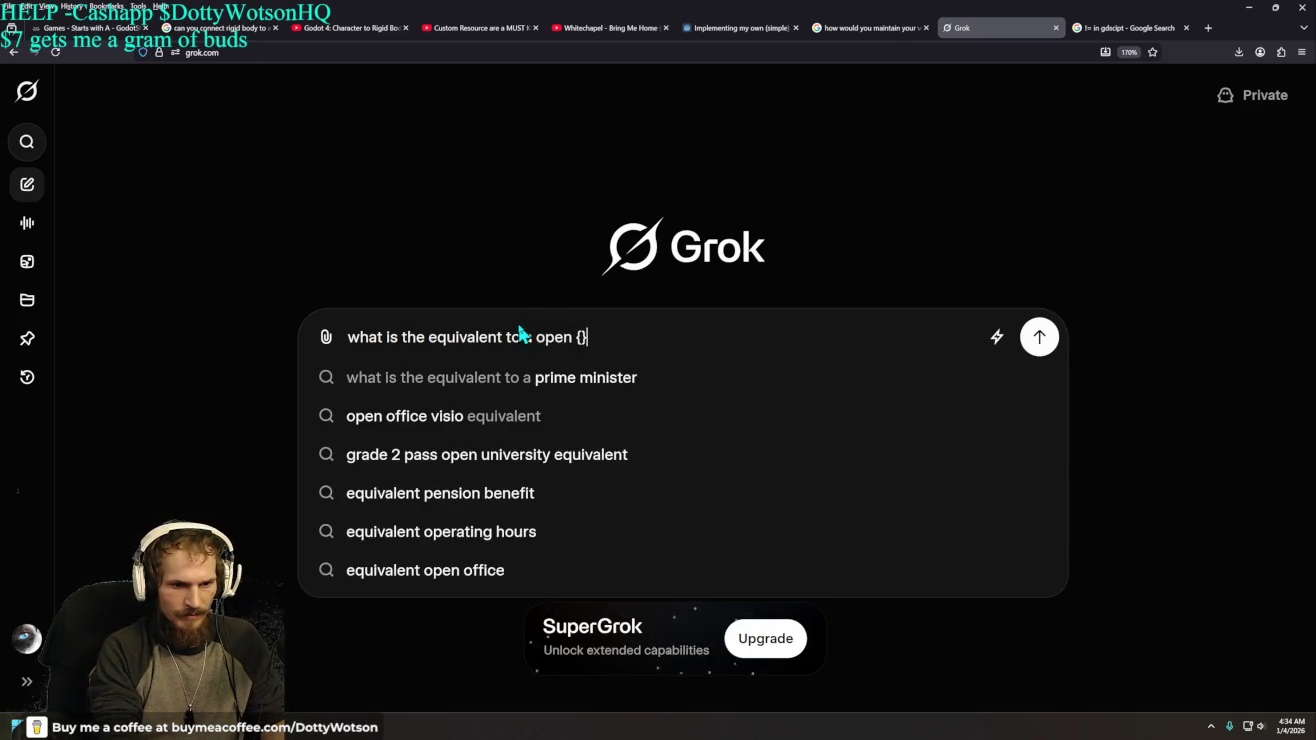
key("BackSpace")
key("BackSpace")
key("BackSpace")
key("BackSpace")
key("BackSpace")
key("BackSpace")
type("e")
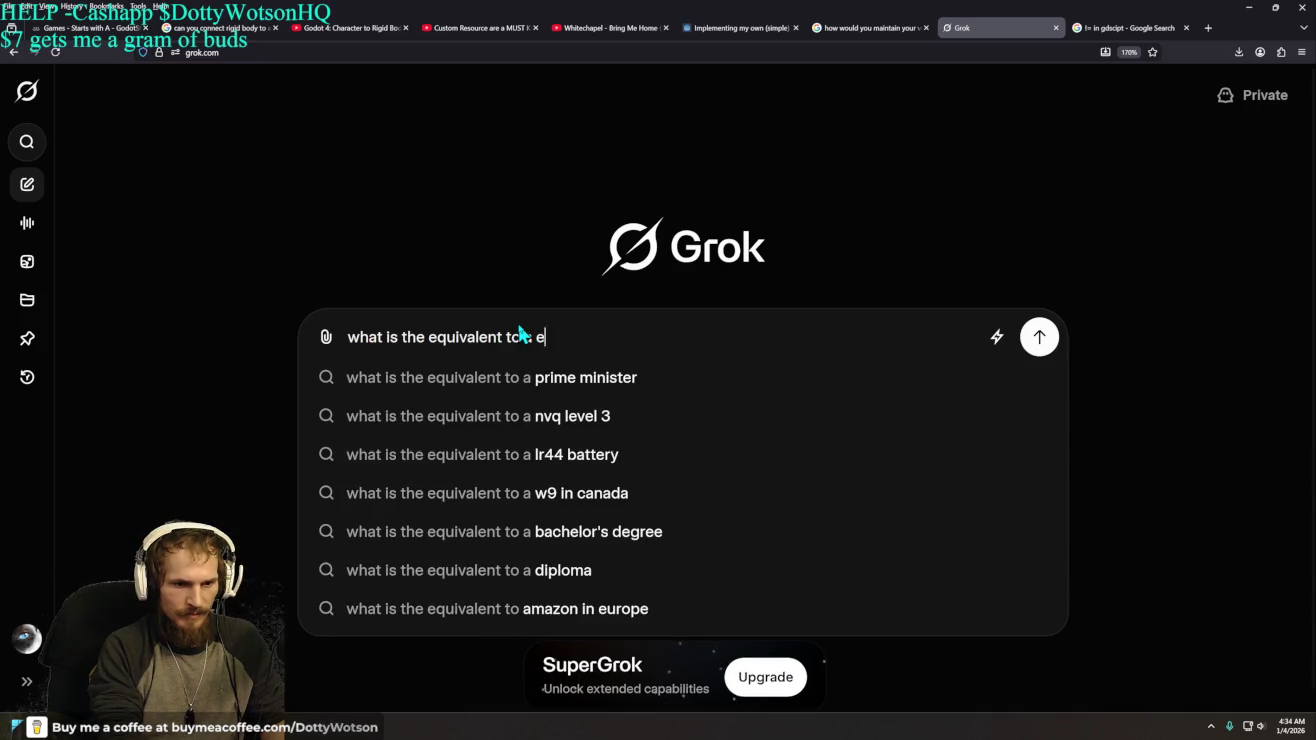
type("mpty +")
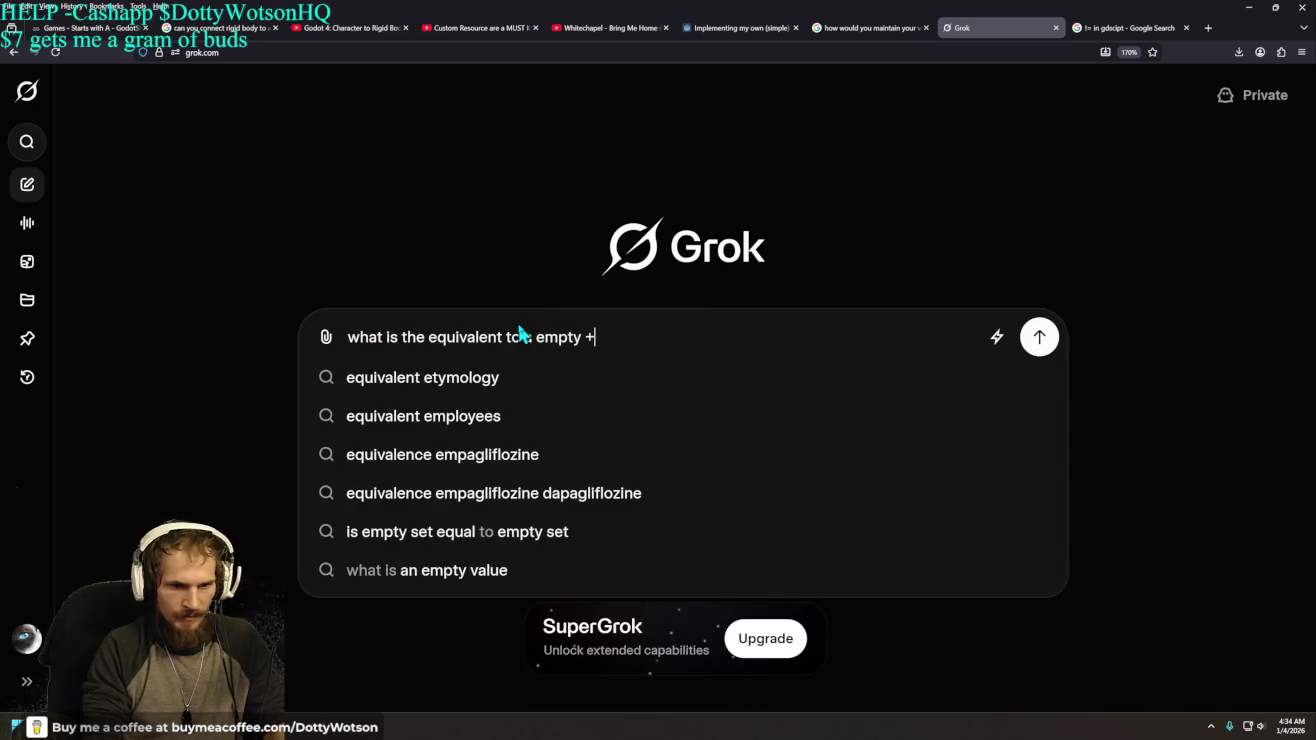
key("BackSpace")
type("= ")
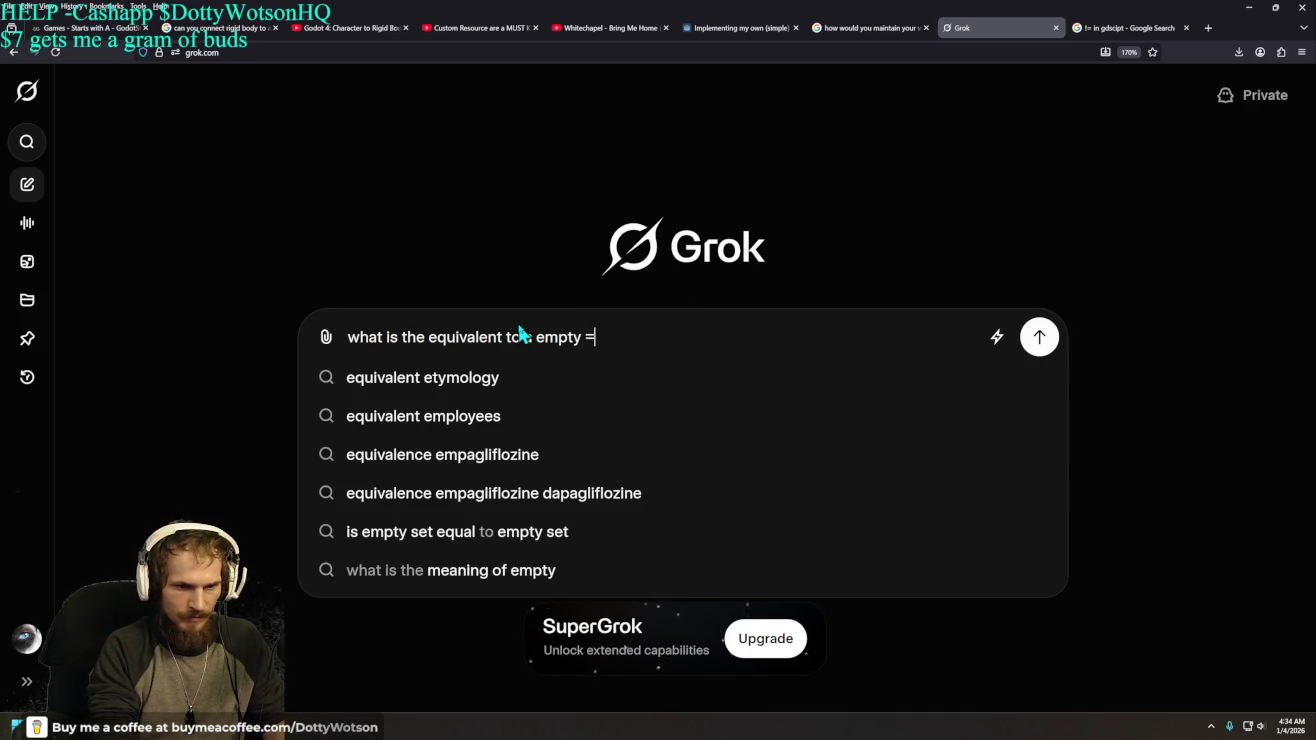
type("{} in ")
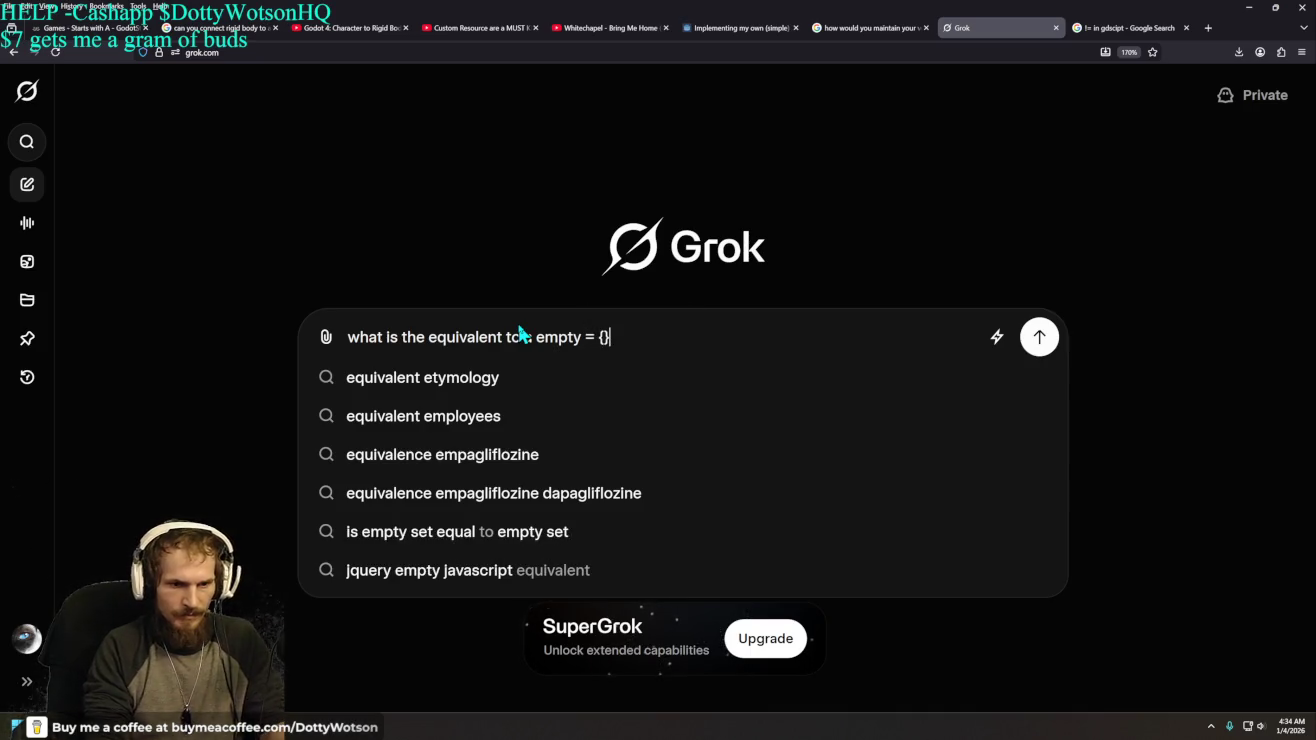
type("python")
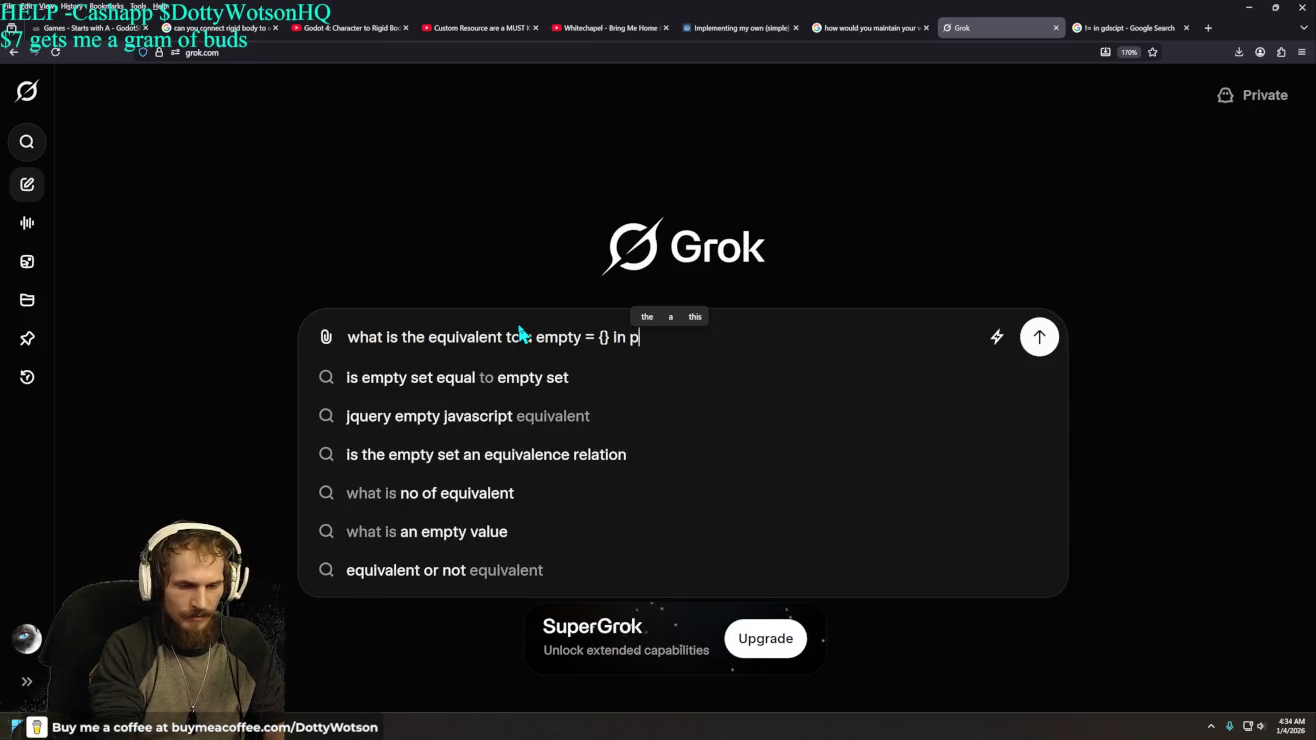
key("Return")
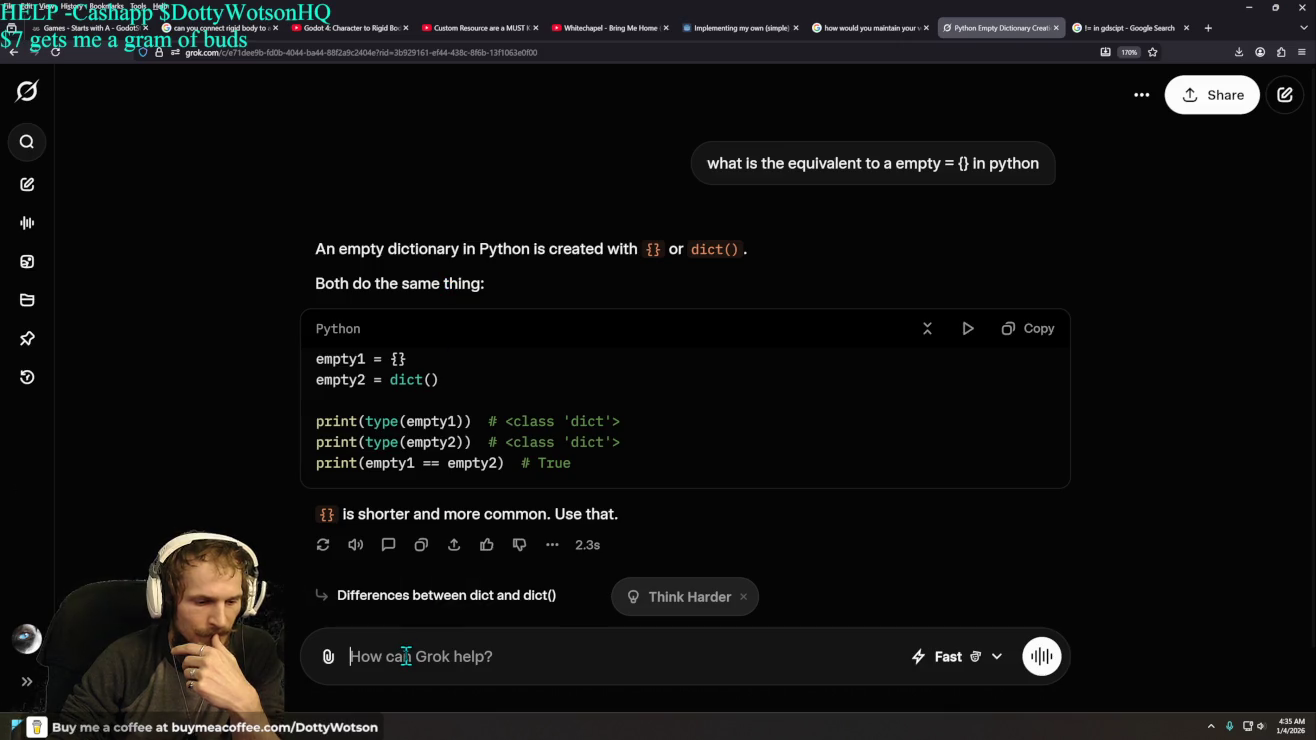
- Send 'the empty bucket analogy', then briefly enter and leave voice mode
type("the ")
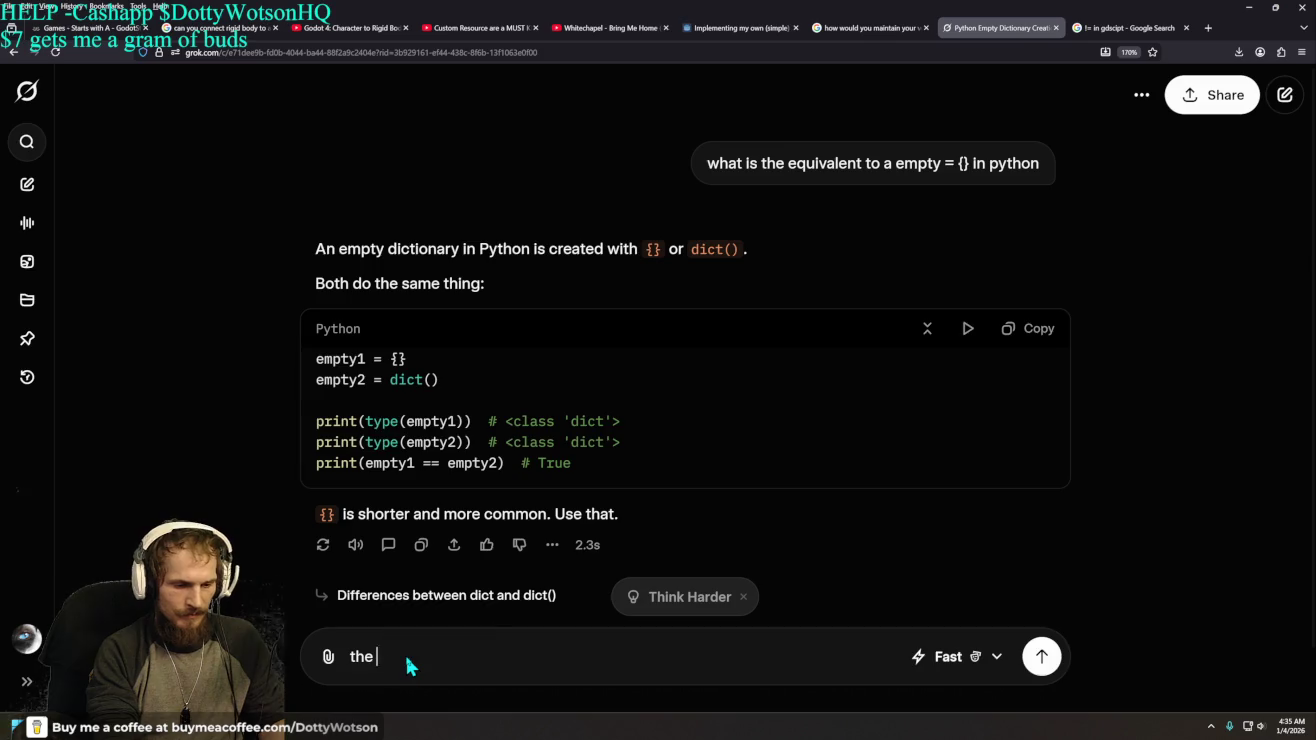
type("empty bucket analogy")
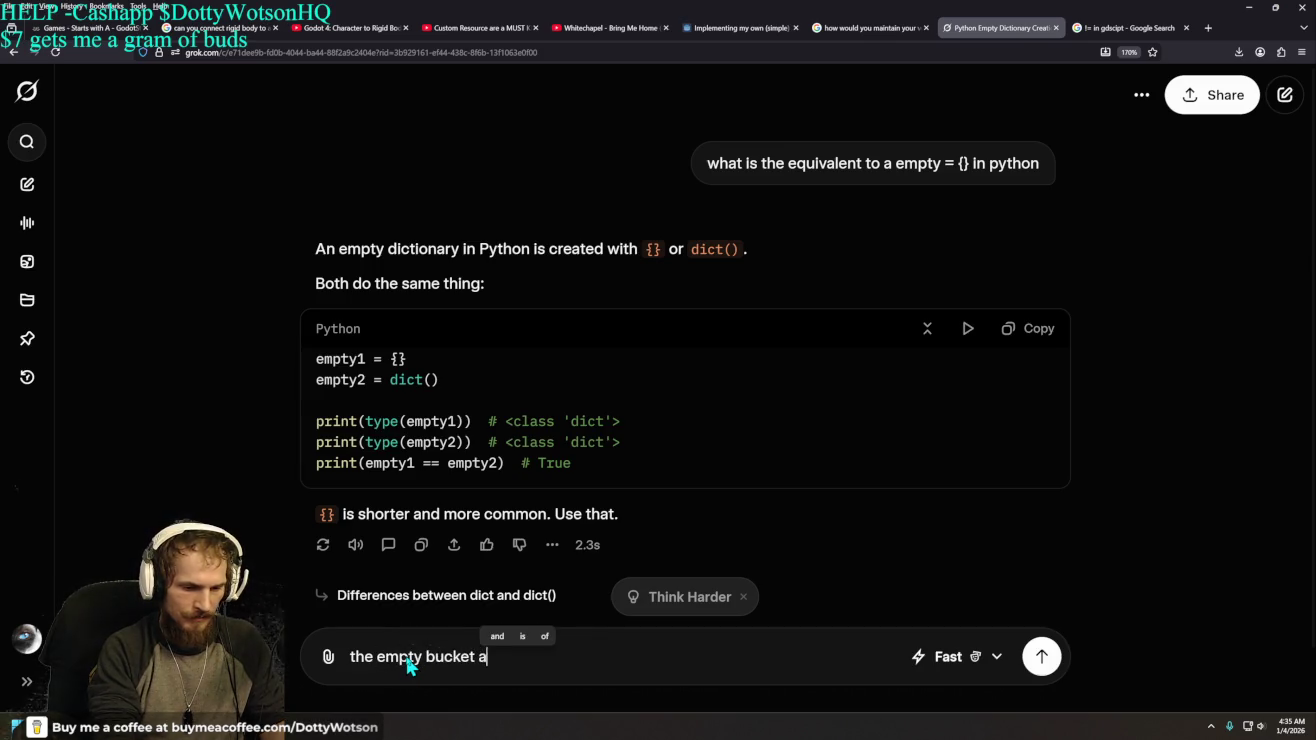
key("Return")
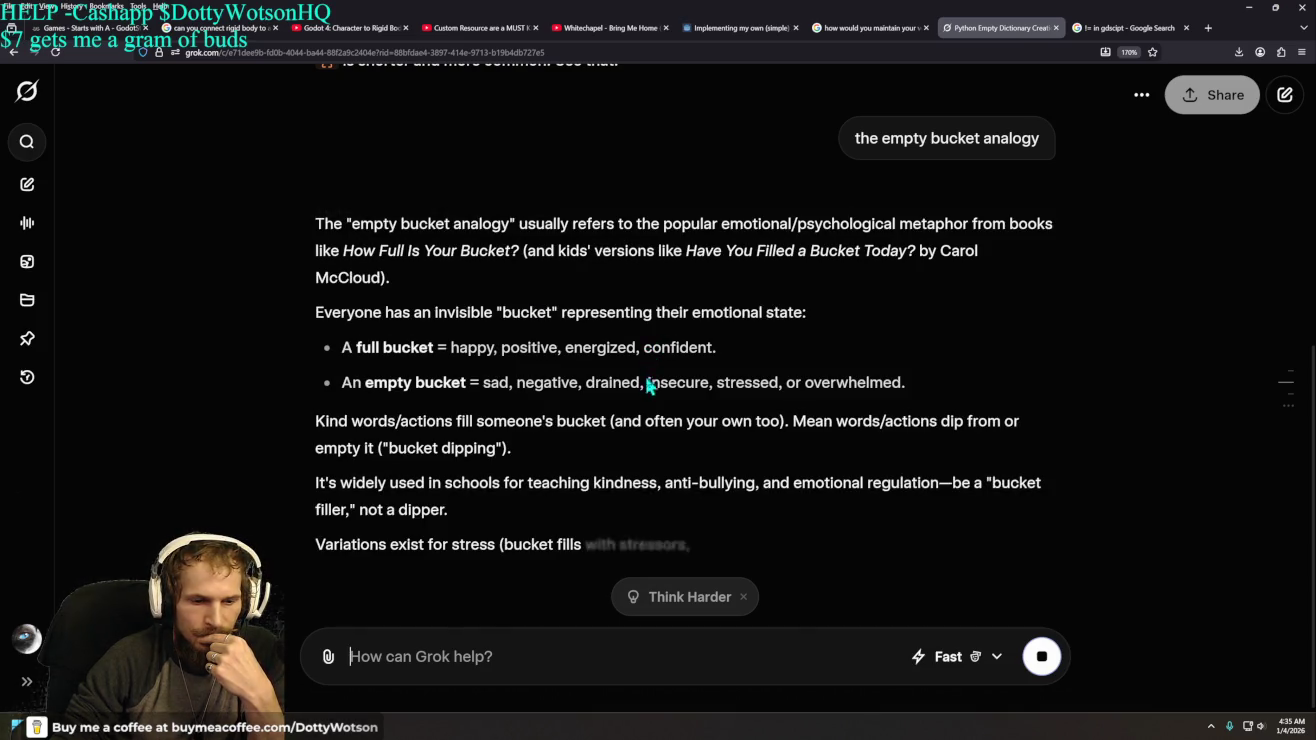
left_click(1050, 664)
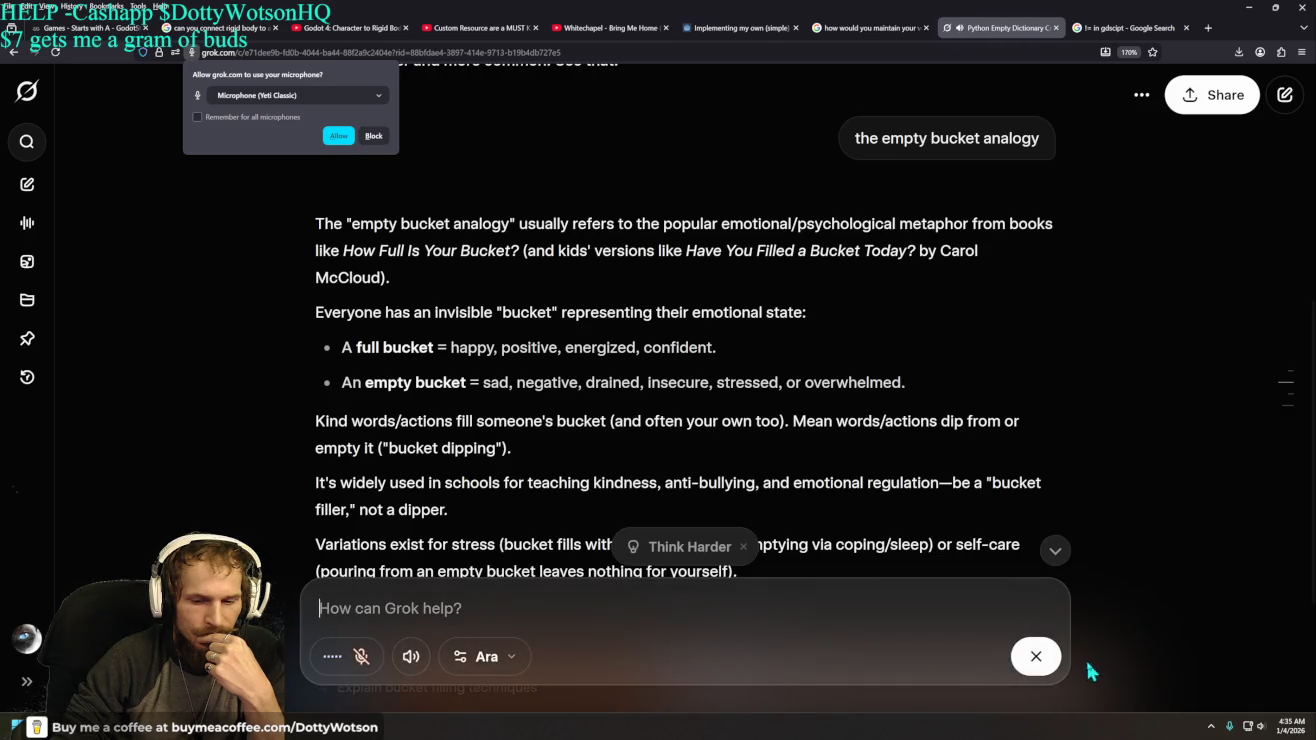
left_click(1034, 656)
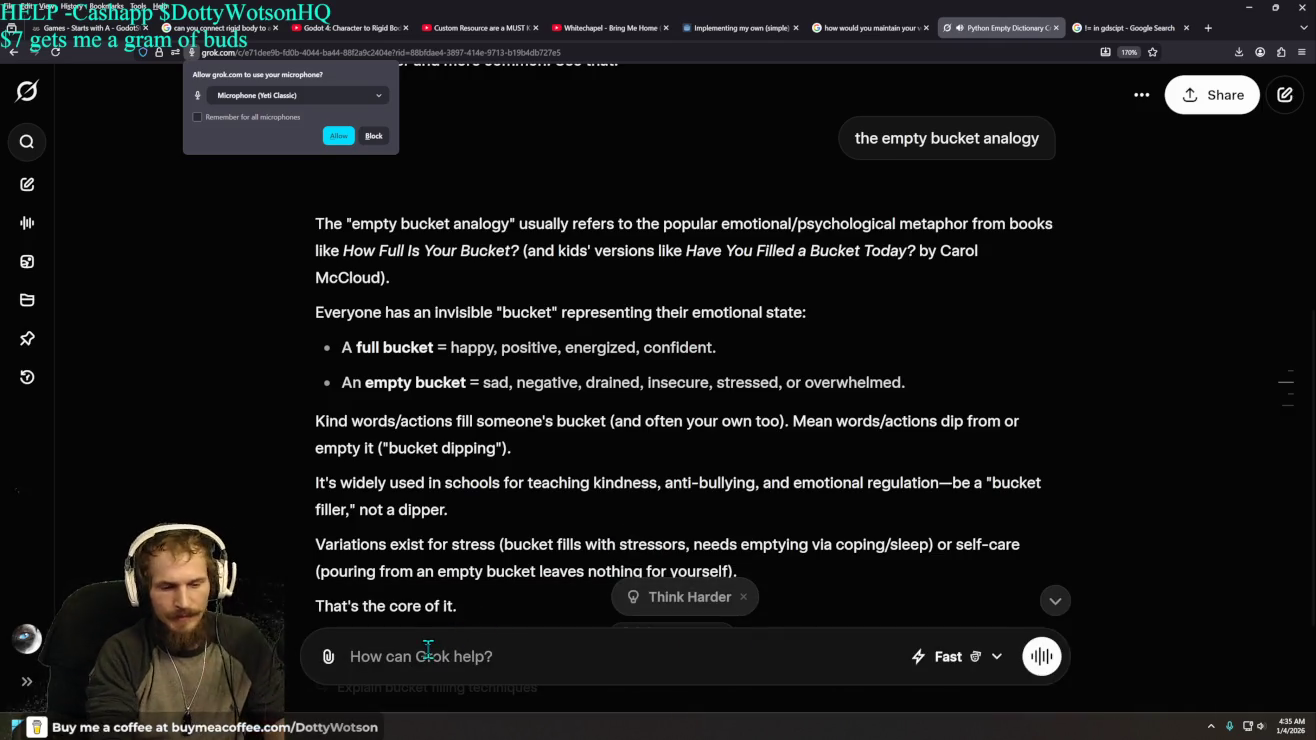
- Send 'no .. i mean of an empty array', deny microphone access, and review the reply's code
type("no .. i mean of an")
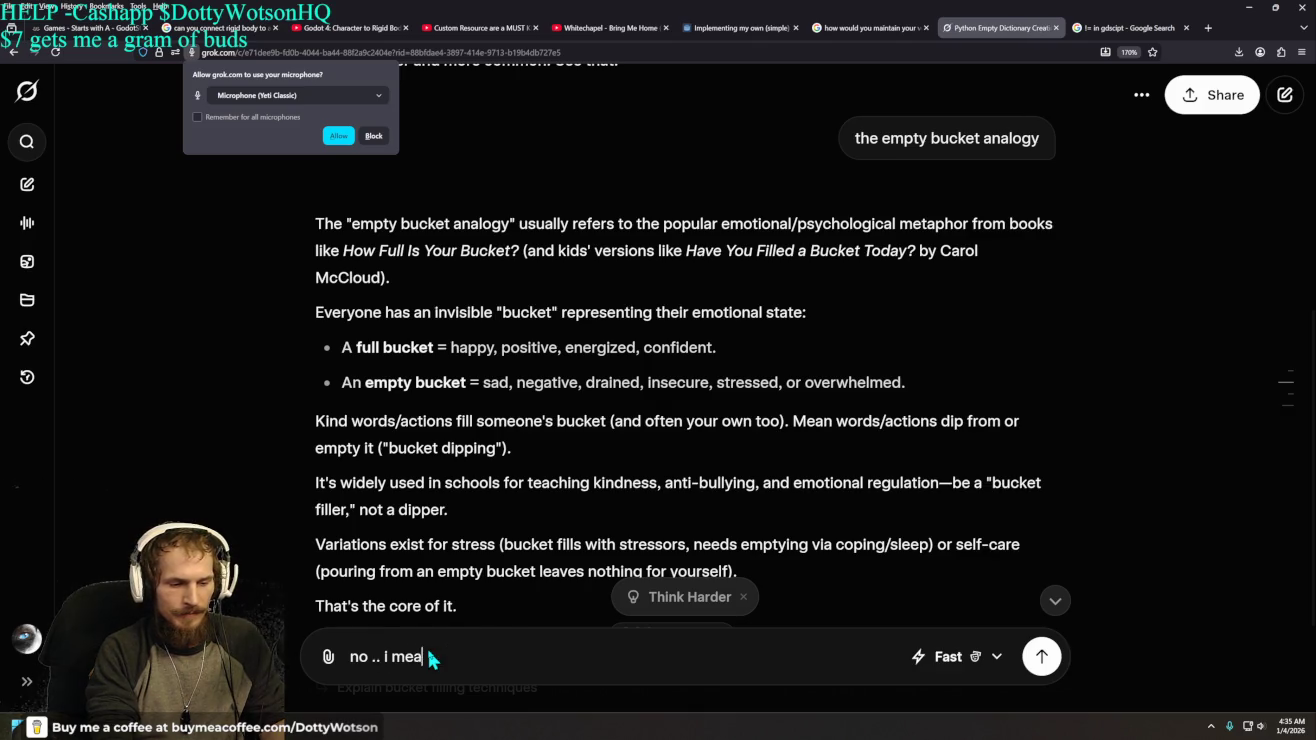
type(" emty")
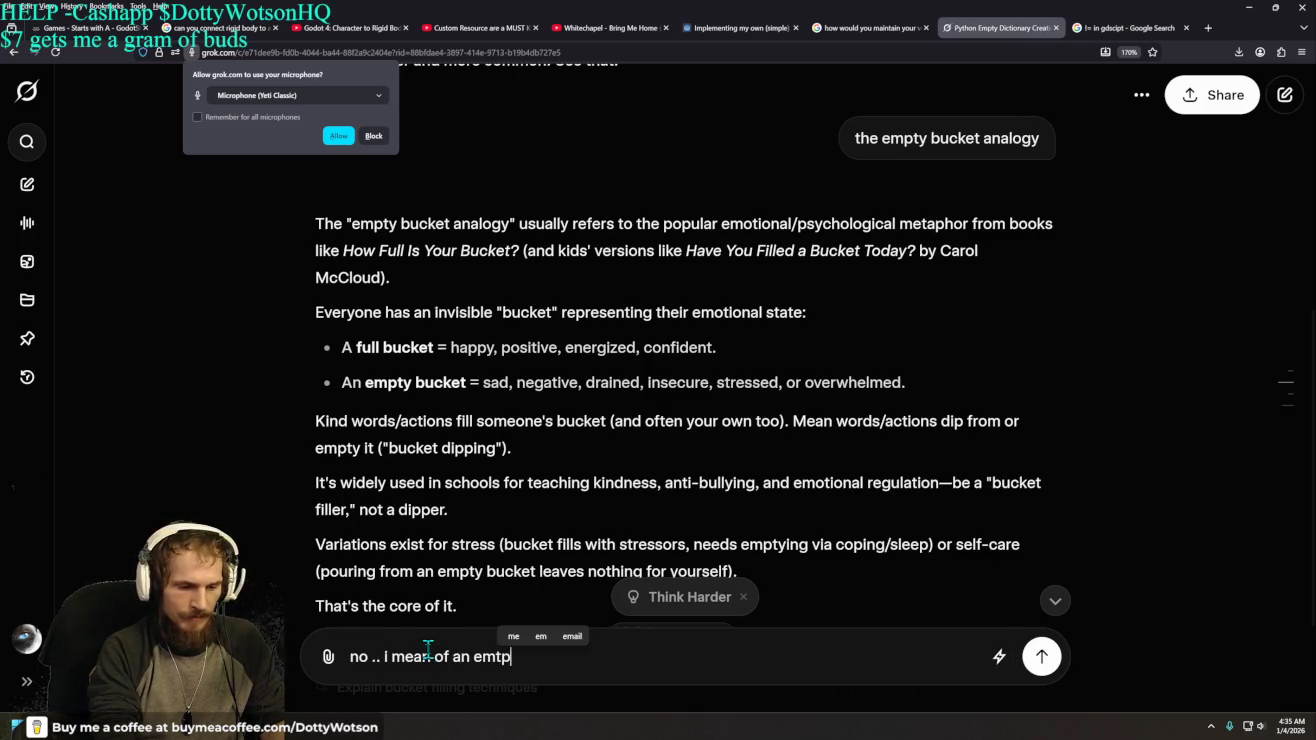
key("BackSpace")
key("BackSpace")
key("BackSpace")
type("pty array")
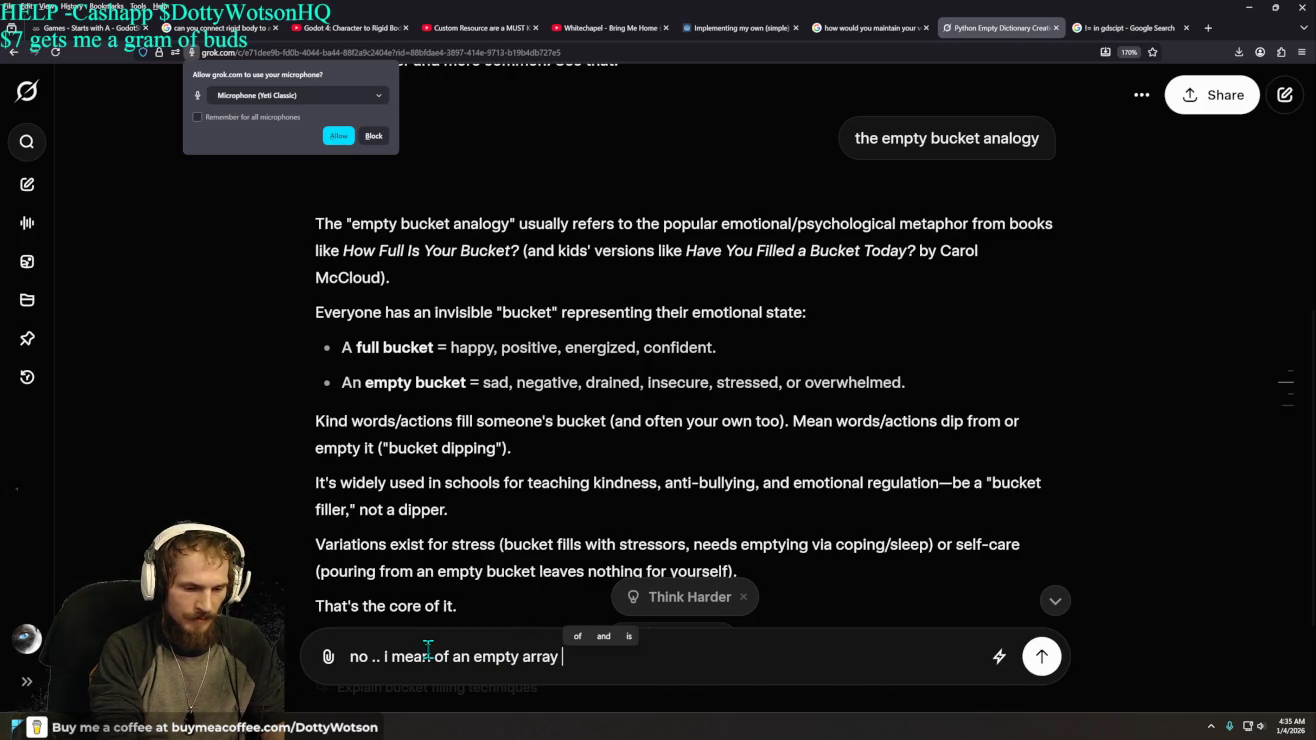
key("Return")
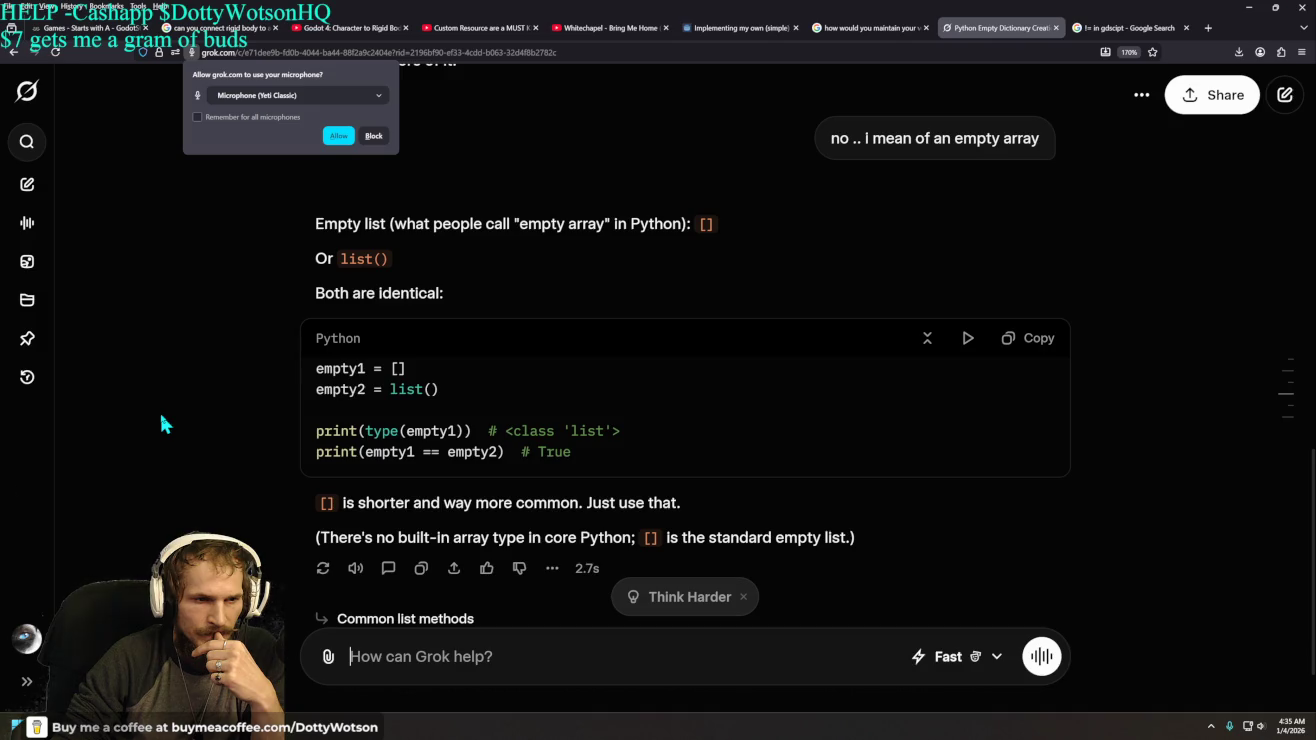
left_click(376, 136)
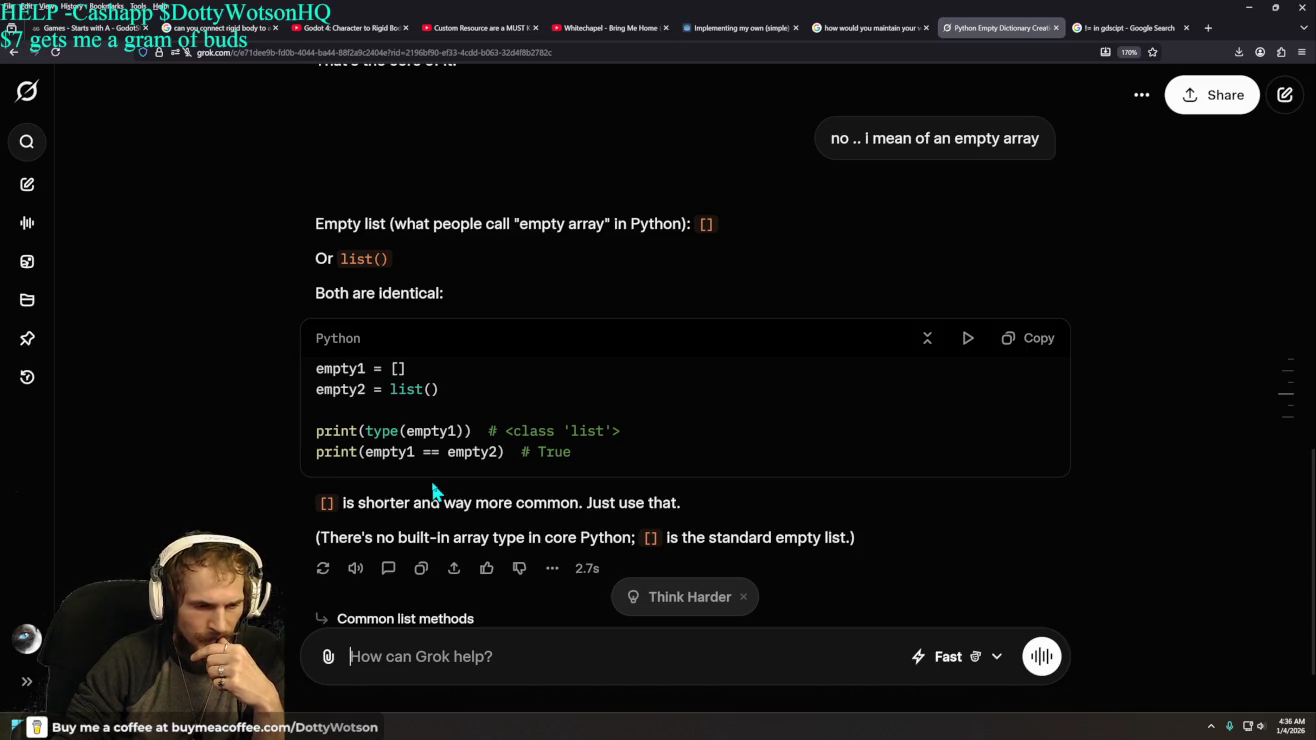
left_click_drag(507, 453, 323, 466)
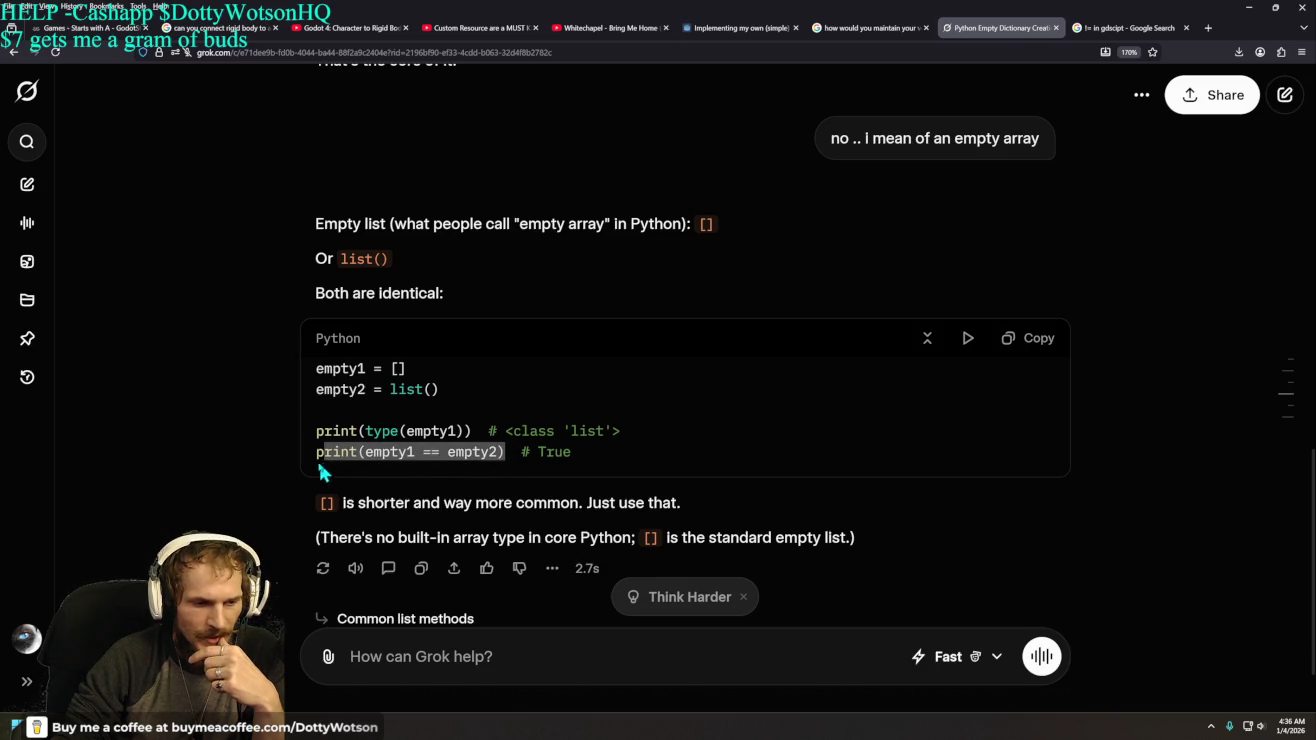
scroll(245, 405, "down", 1)
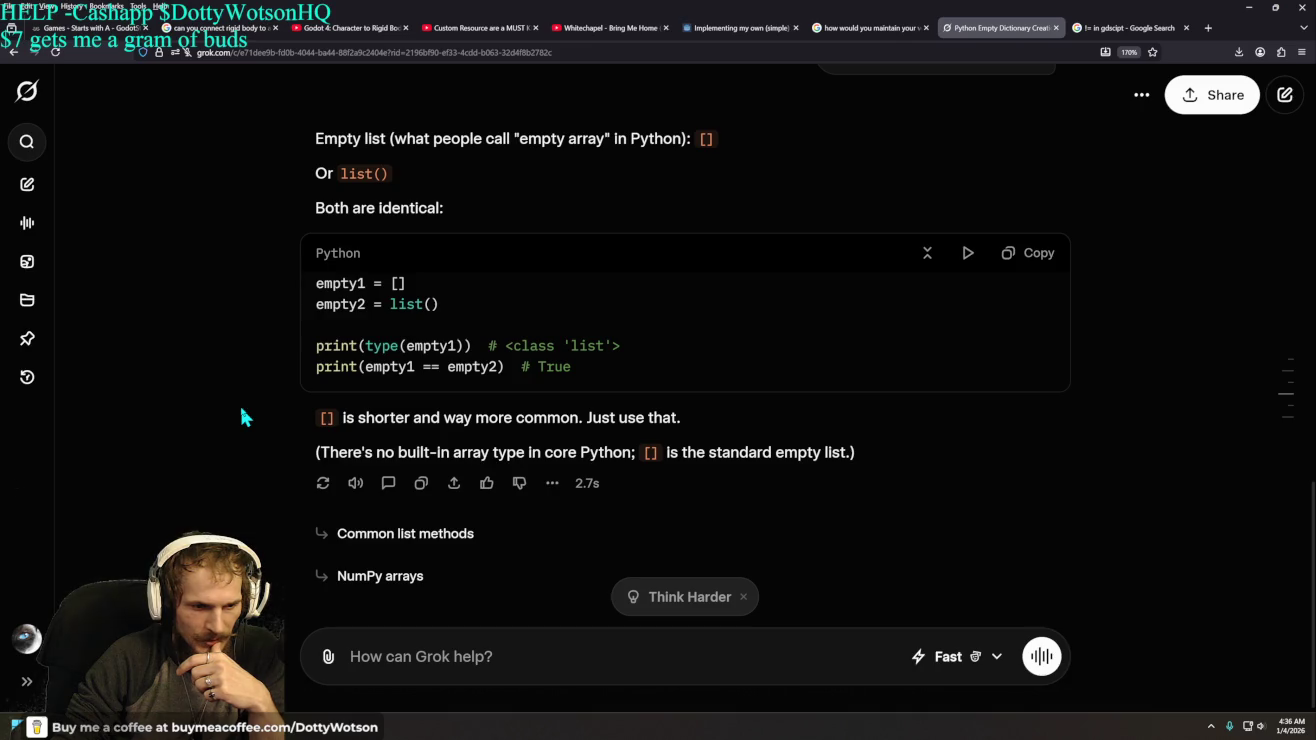
- Ask Grok 'how do we sort things in that mf'
left_click(423, 643)
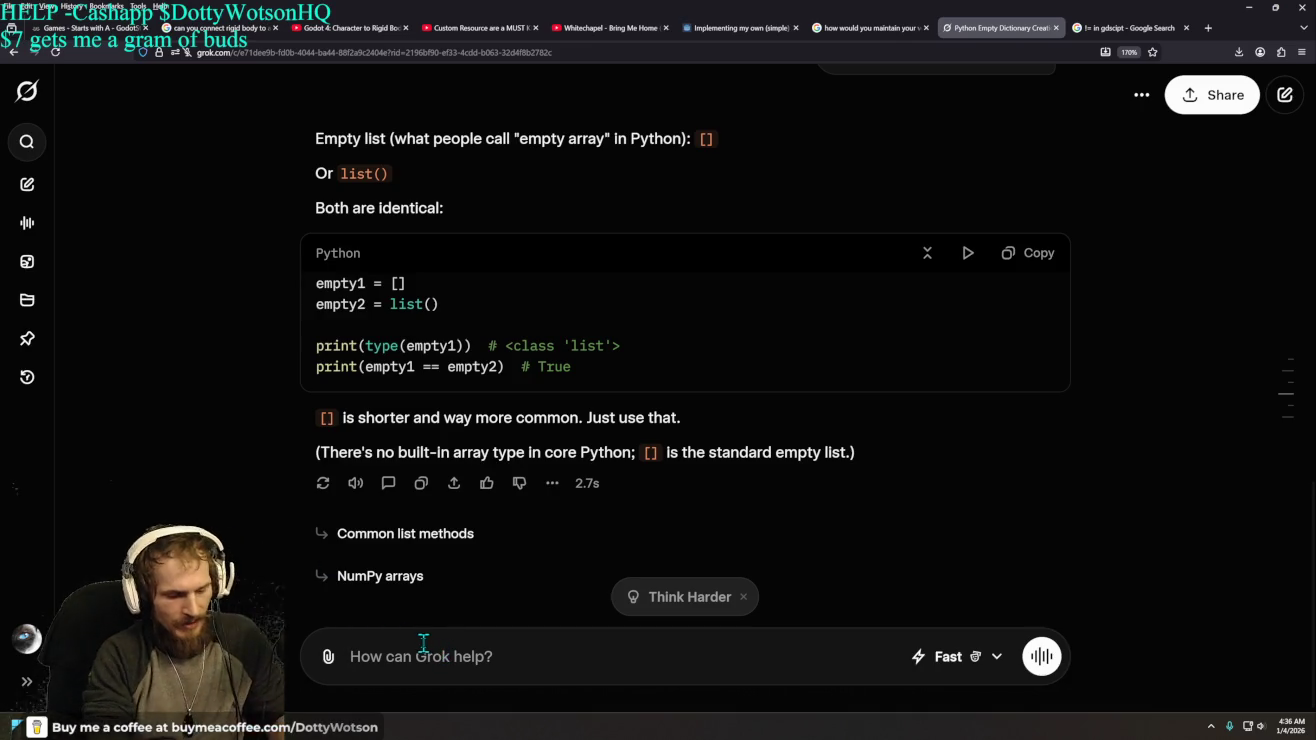
type("how do we sort ")
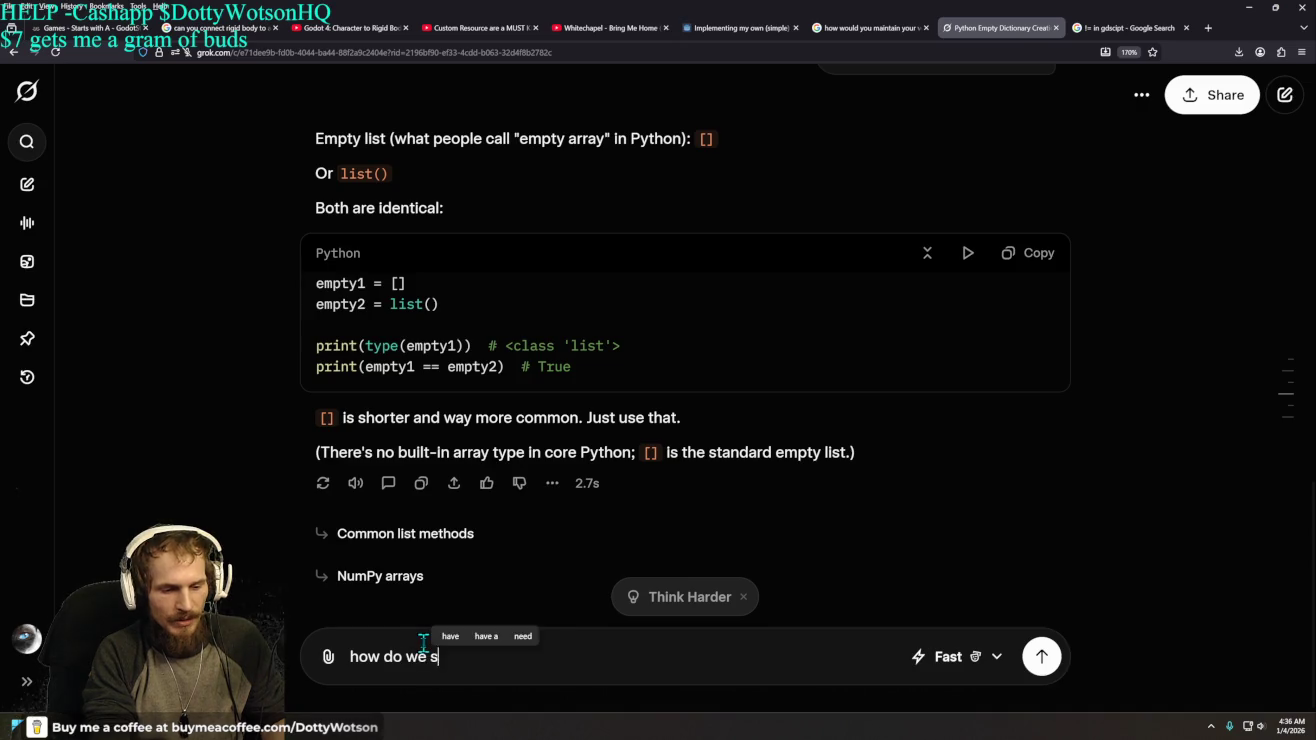
type("things")
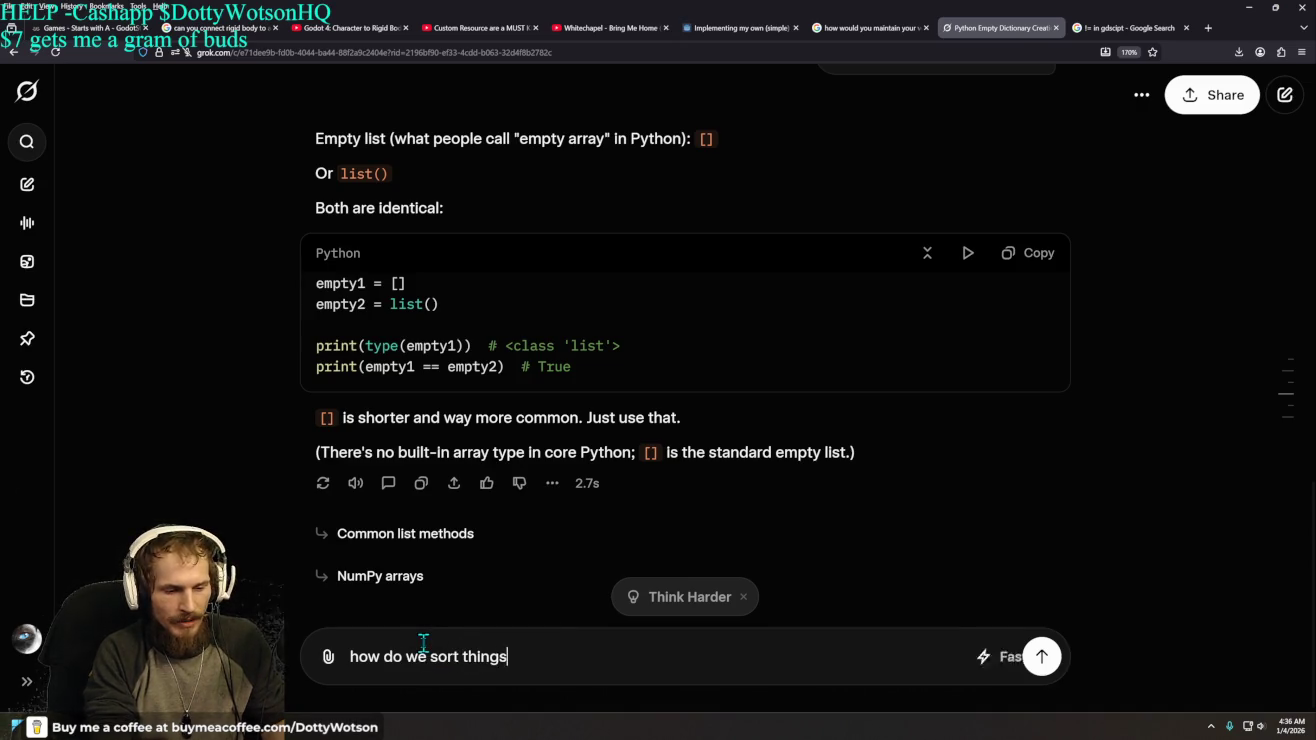
type(" in that mf")
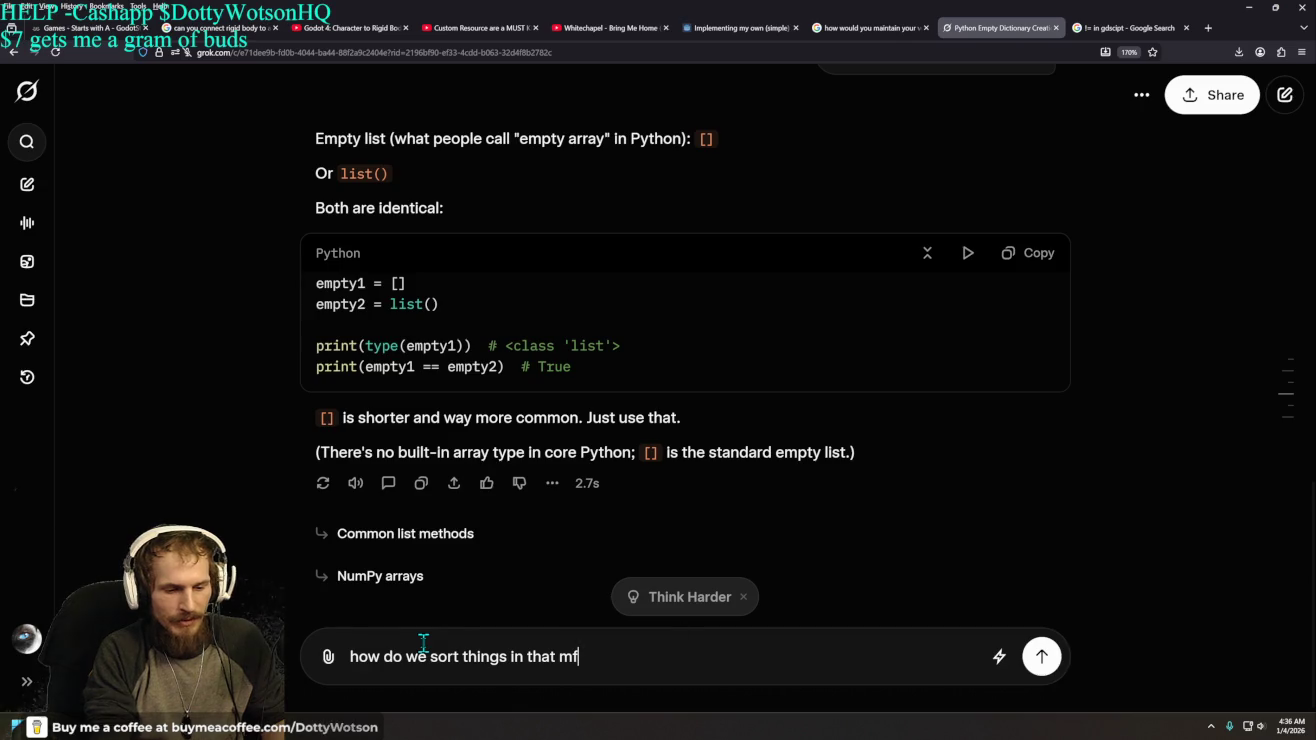
key("Return")
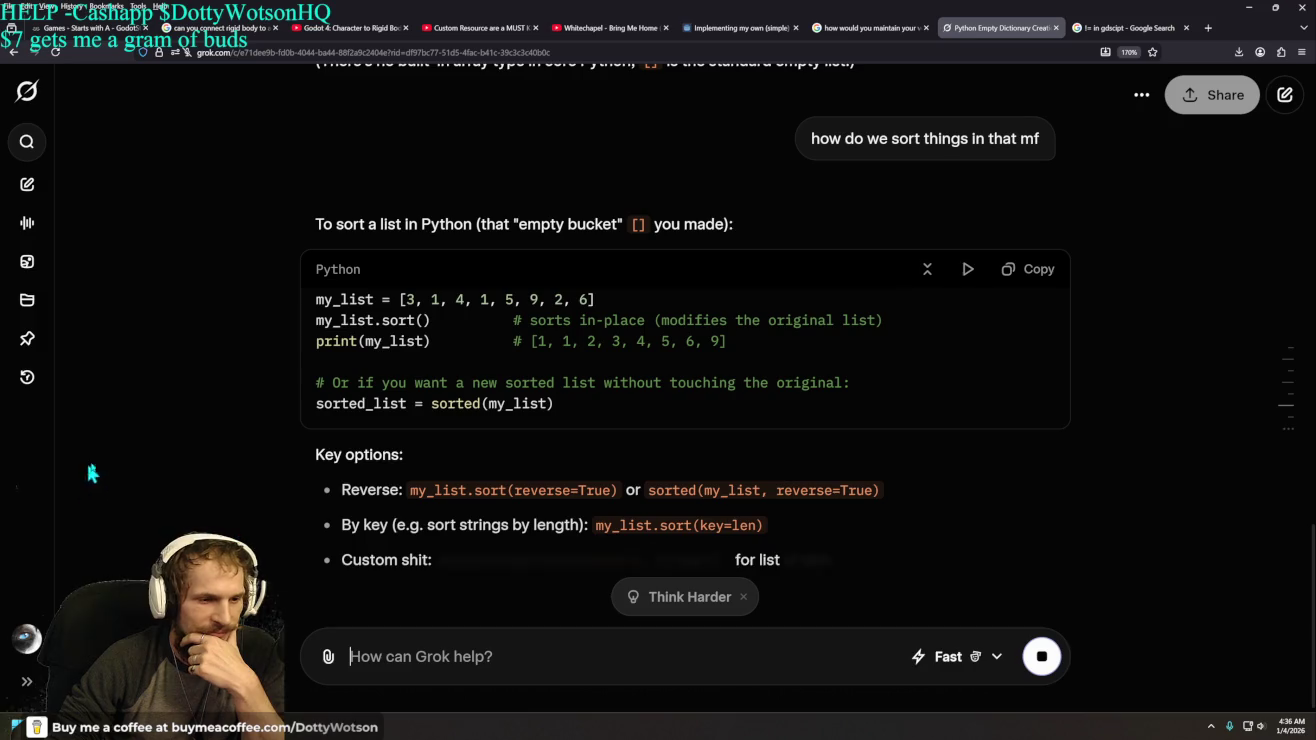
- Read the sorting answer, highlighting the sorted(my_list) call and the reverse option code
scroll(203, 381, "up", 2)
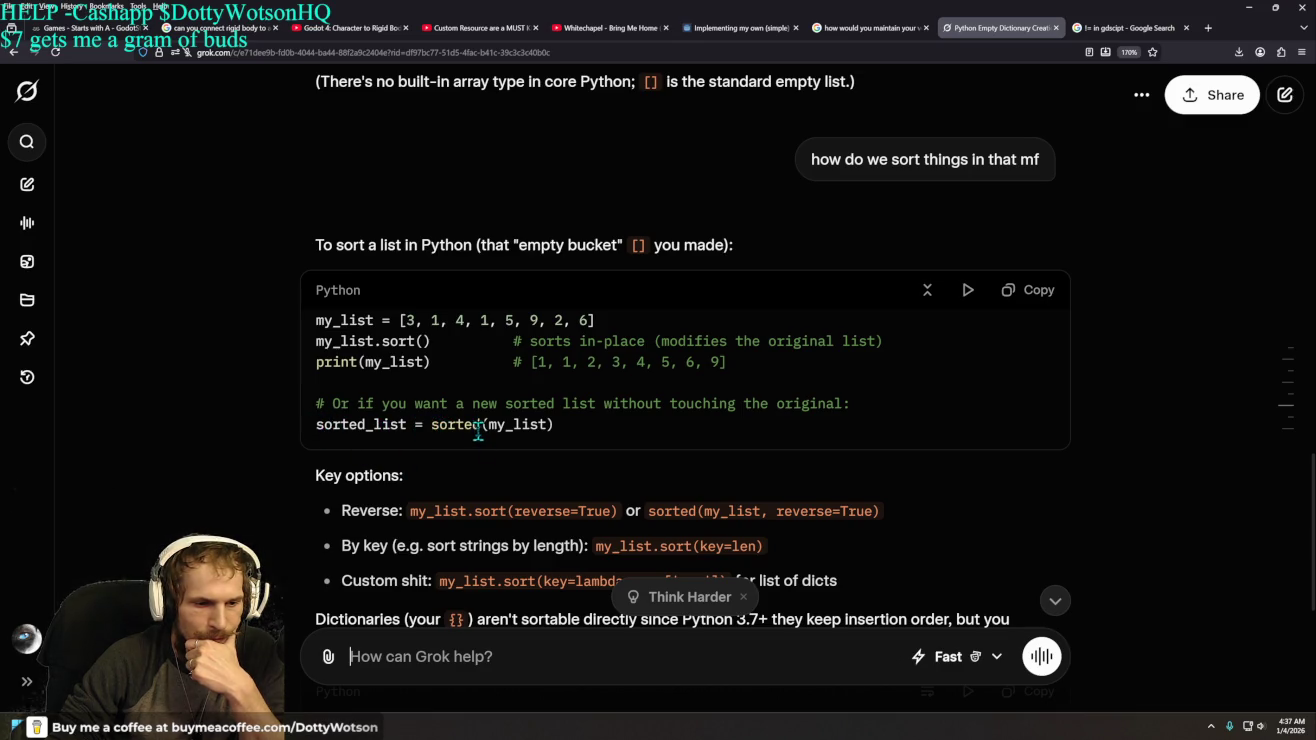
left_click_drag(490, 425, 549, 425)
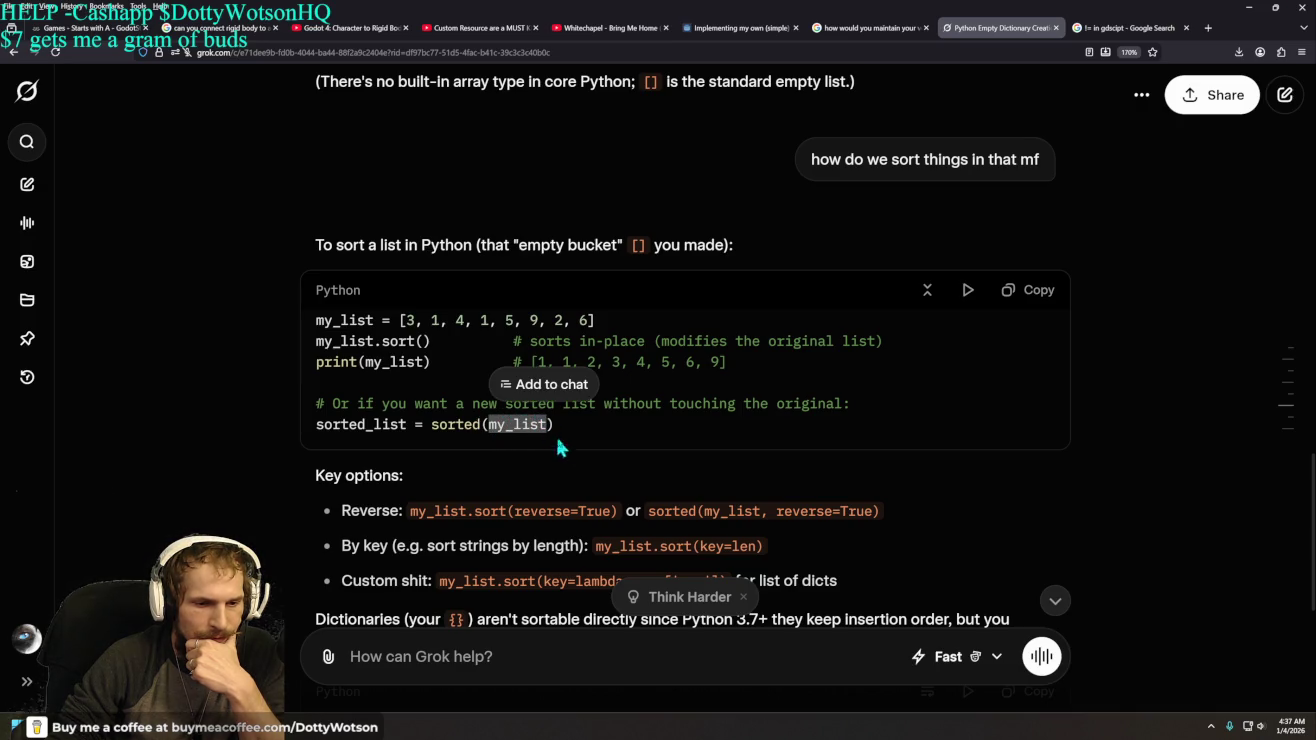
left_click(655, 433)
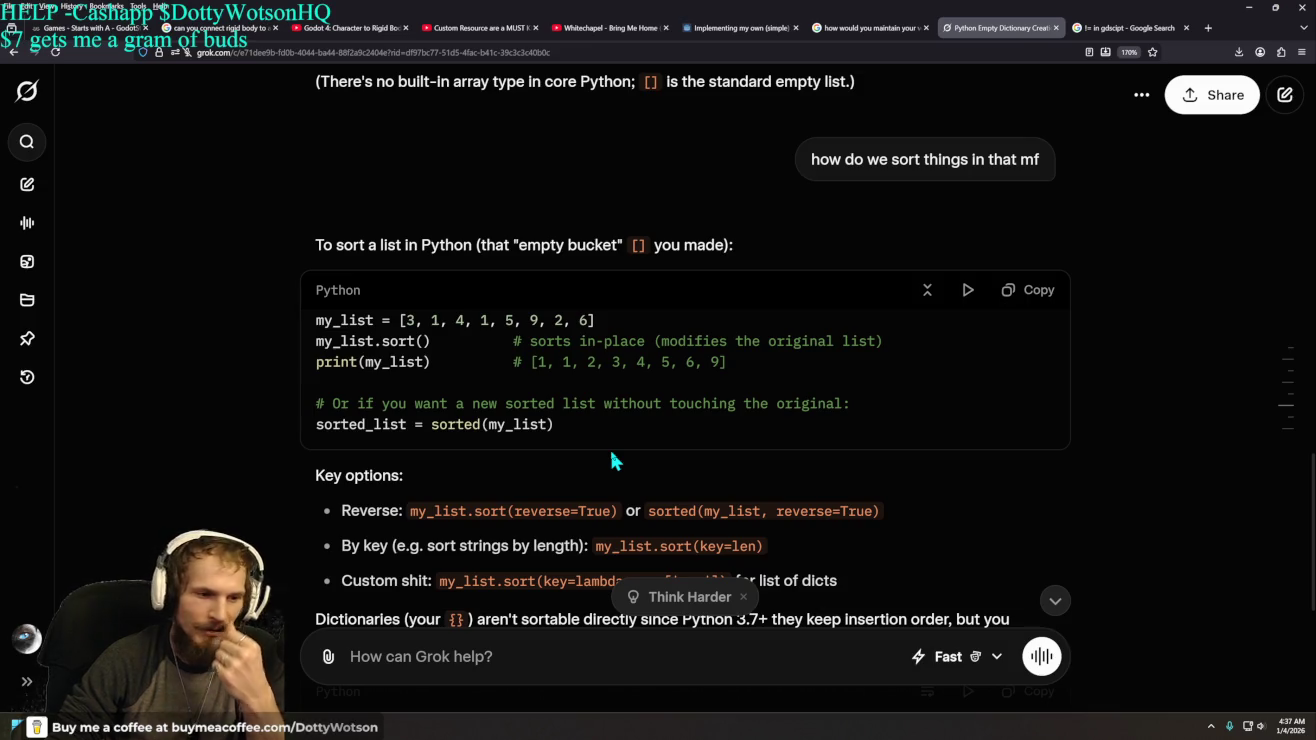
scroll(585, 440, "down", 2)
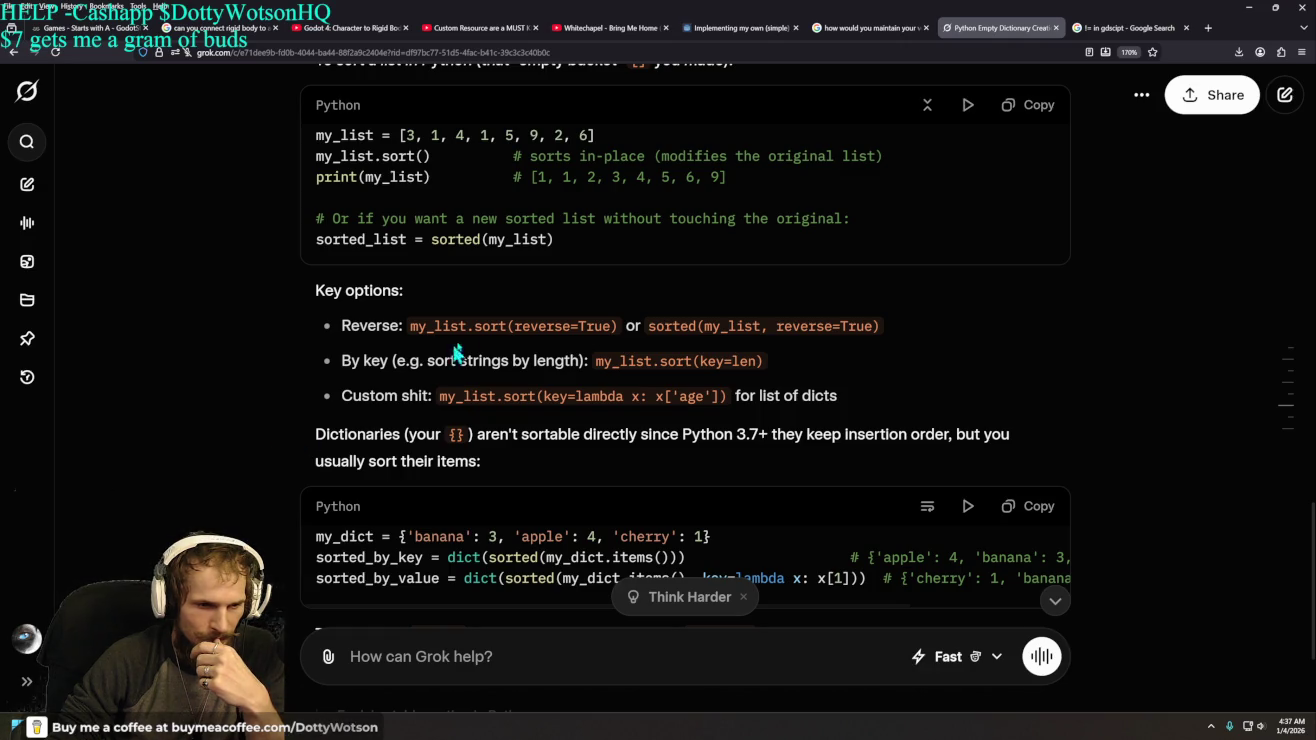
left_click_drag(519, 325, 597, 326)
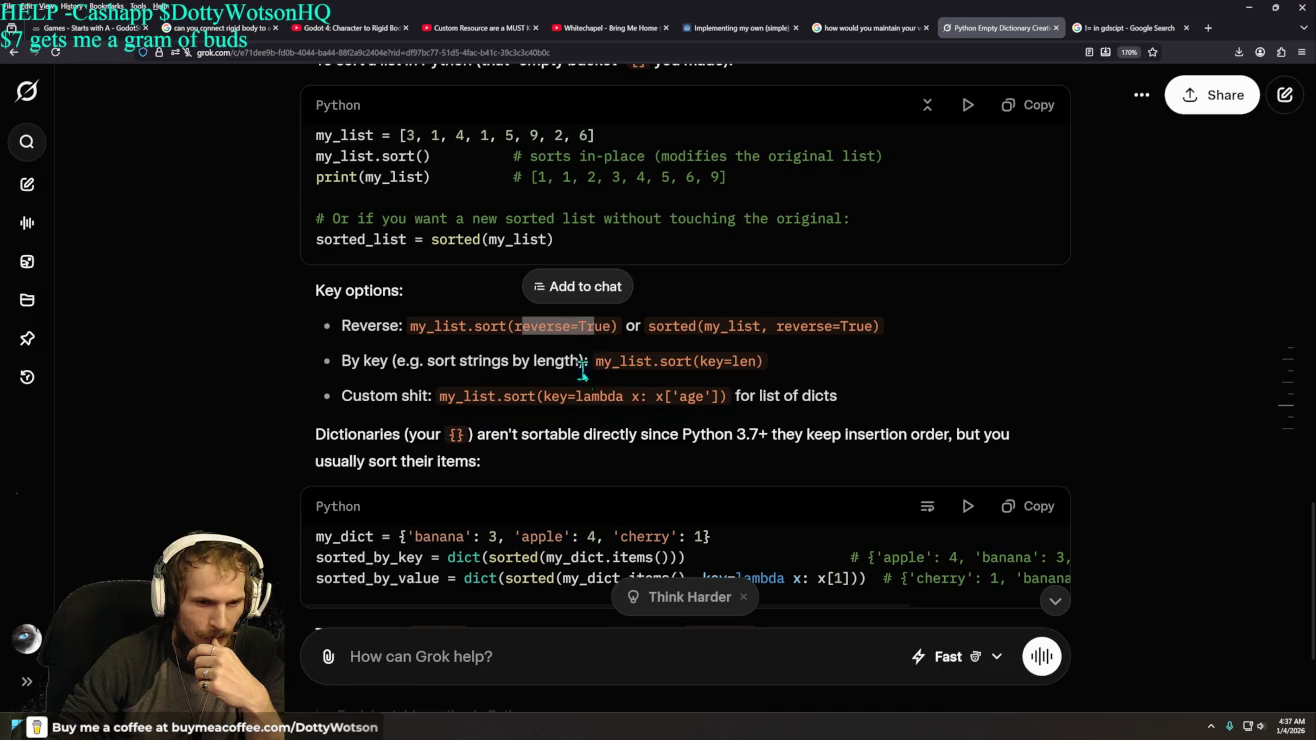
left_click(189, 383)
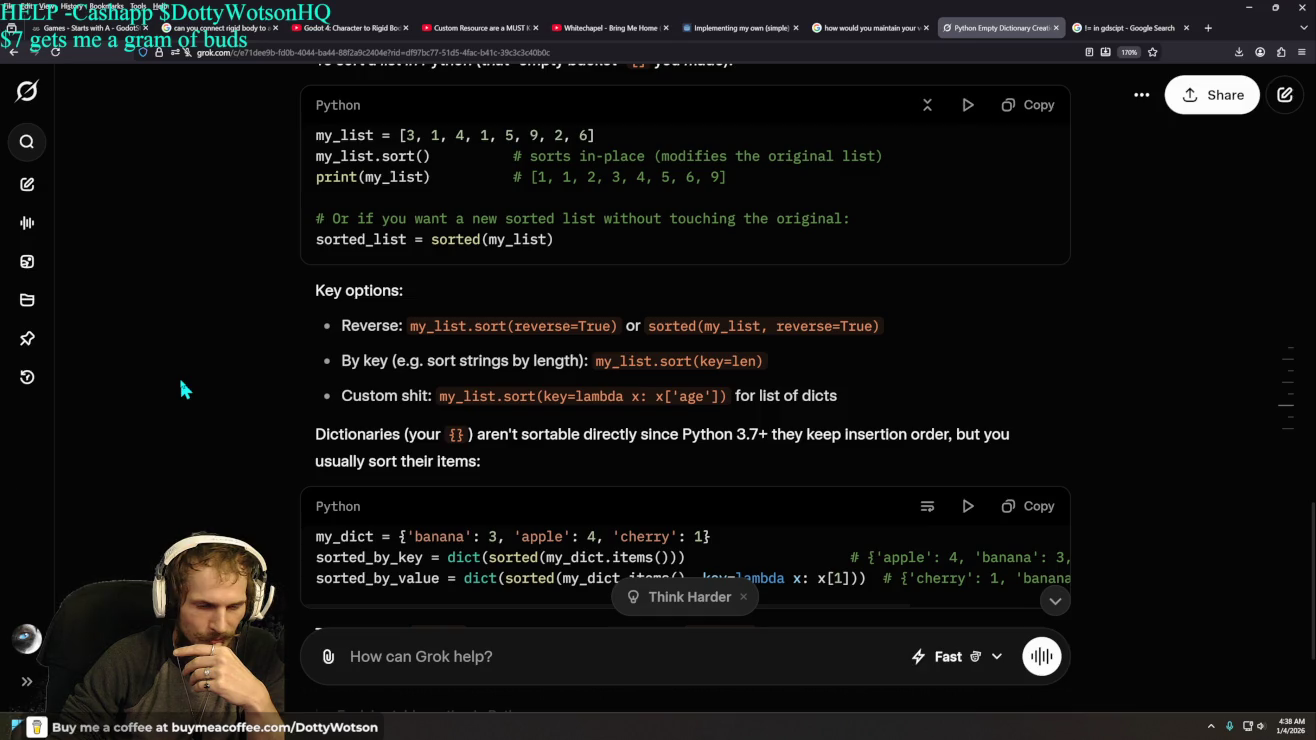
right_click(180, 381)
left_click(165, 335)
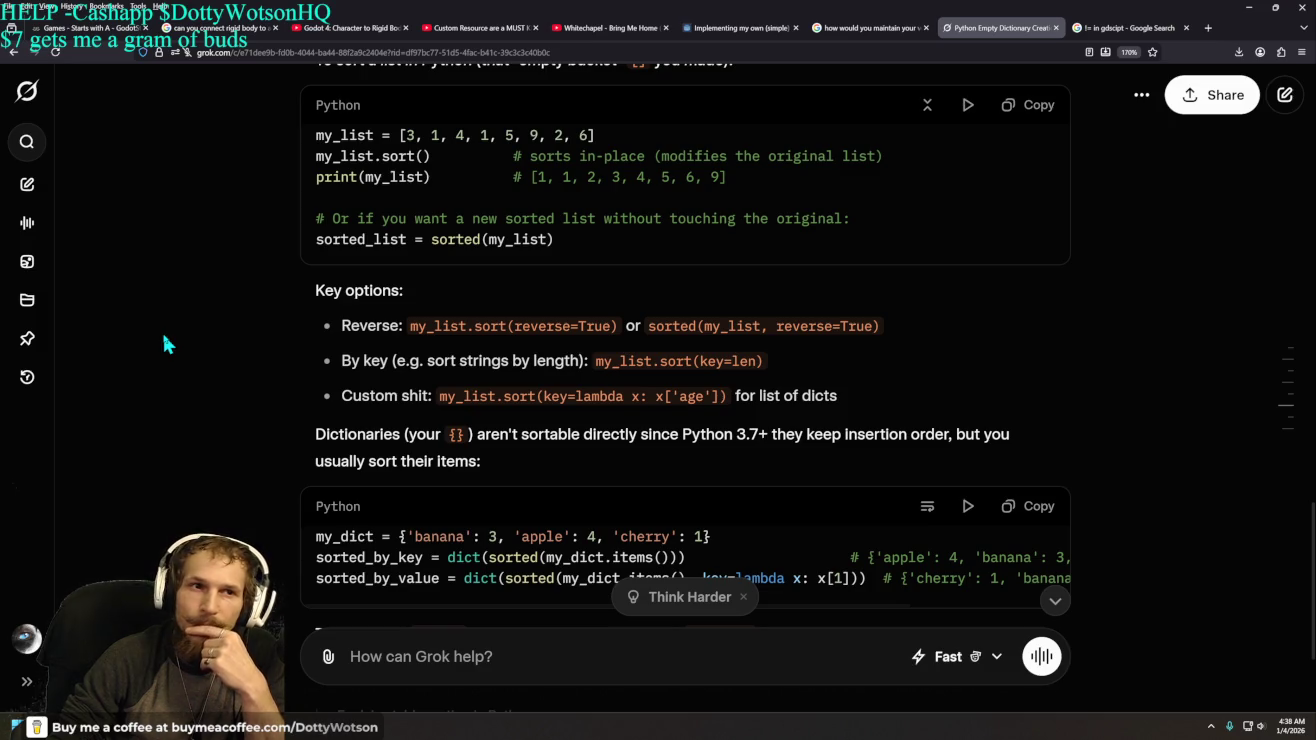
scroll(164, 336, "down", 3)
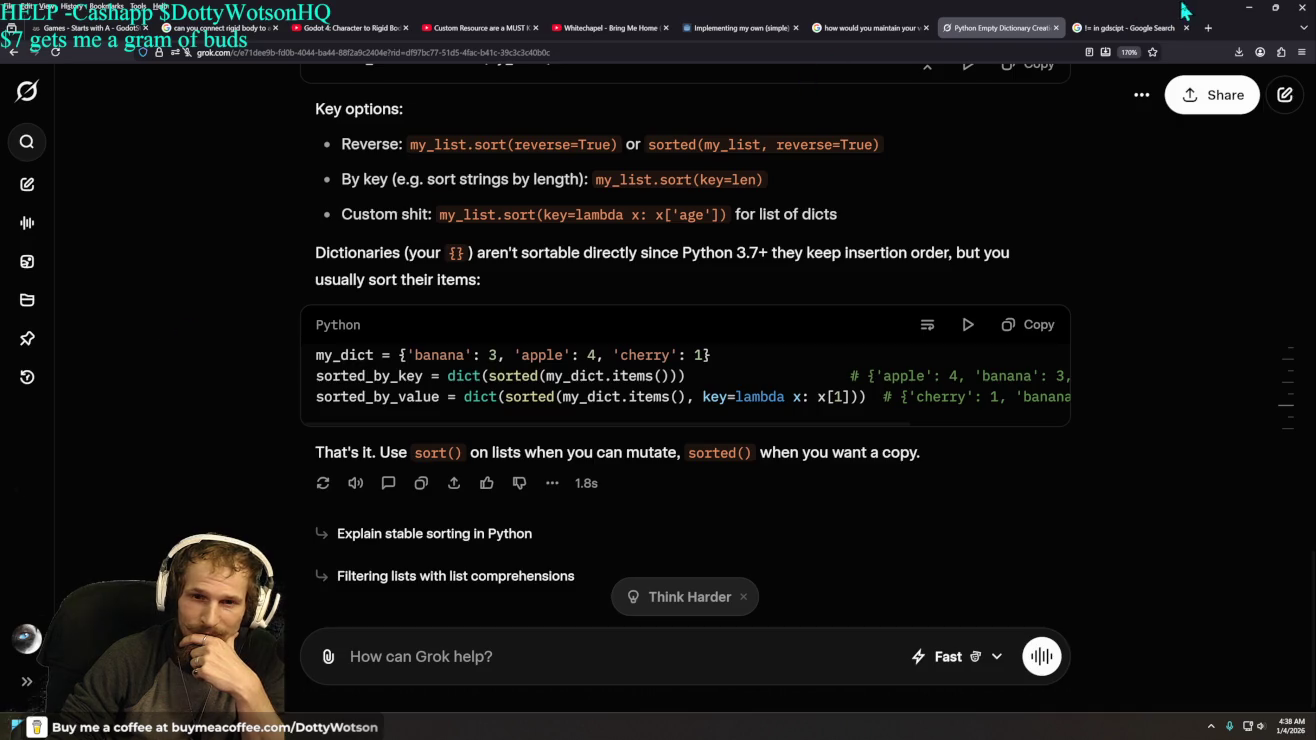
left_click(1208, 28)
- Search Google for 'is lambda enumeration' and expand the full AI Overview
type("is")
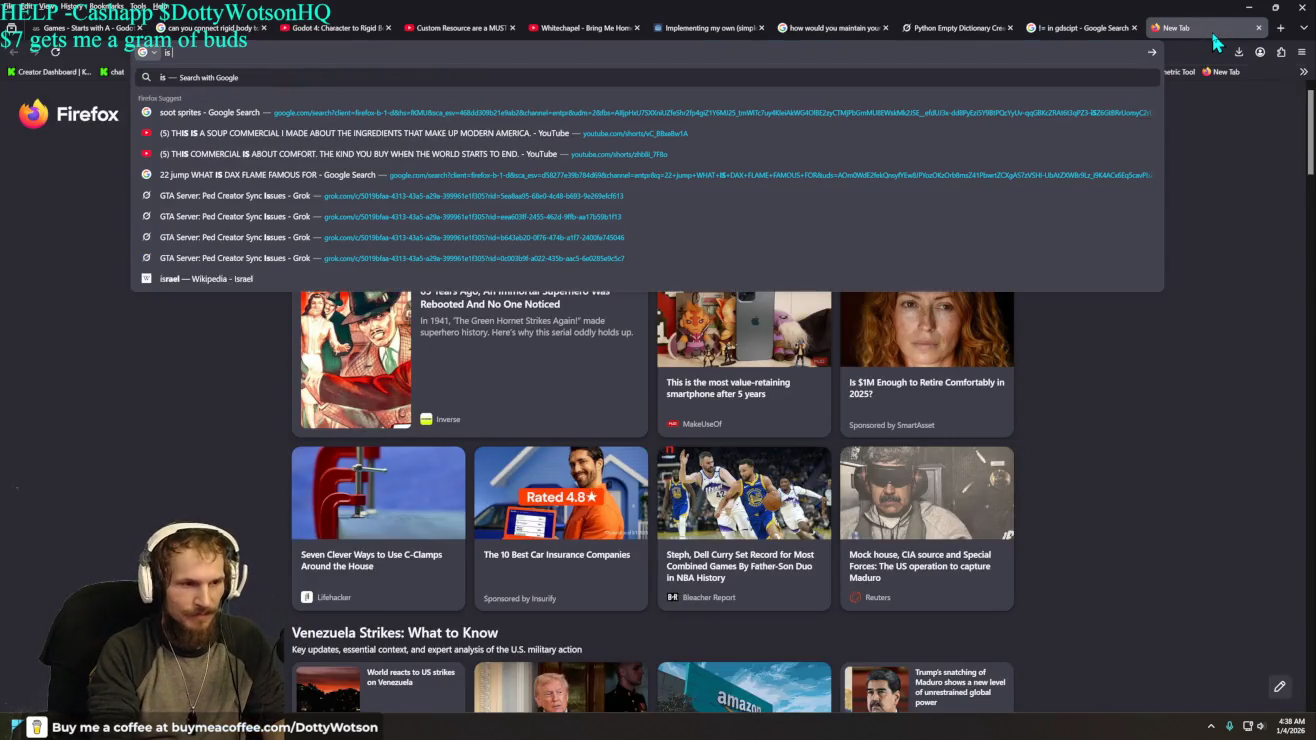
type(" lambda ener")
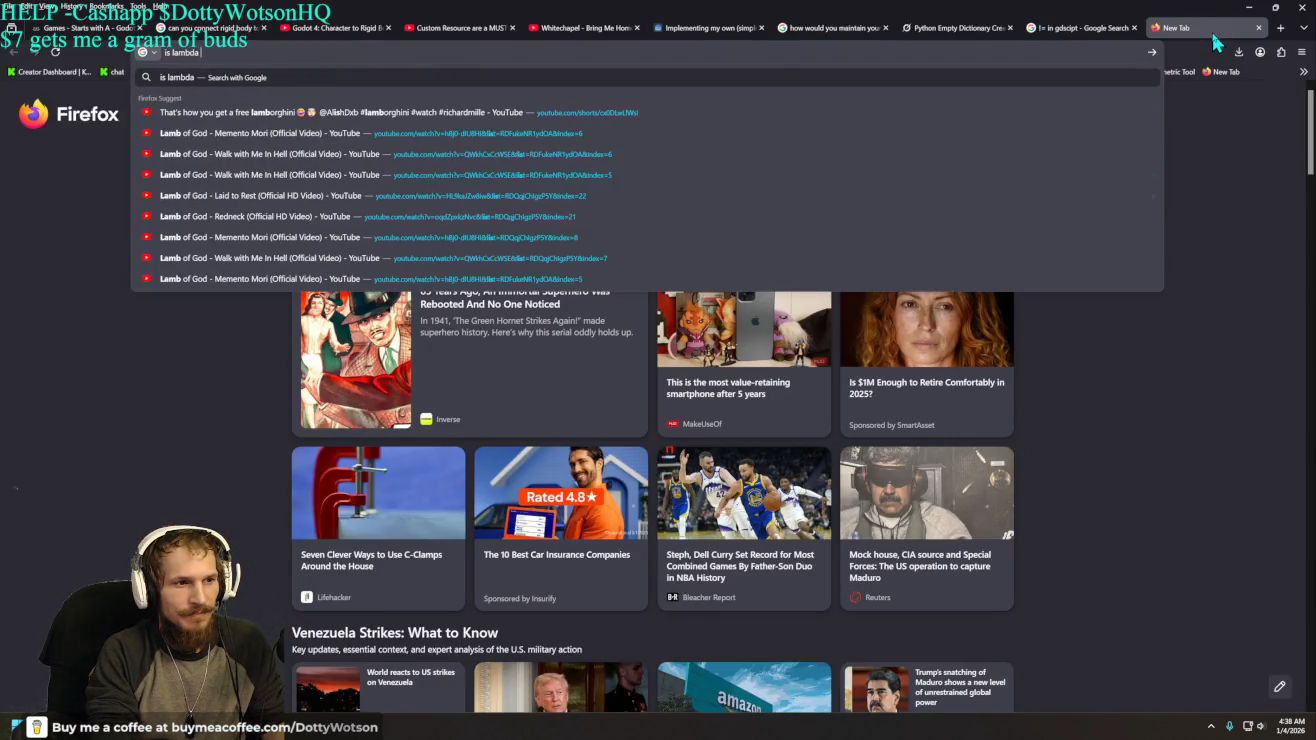
key("BackSpace")
key("BackSpace")
type("umeration")
key("Return")
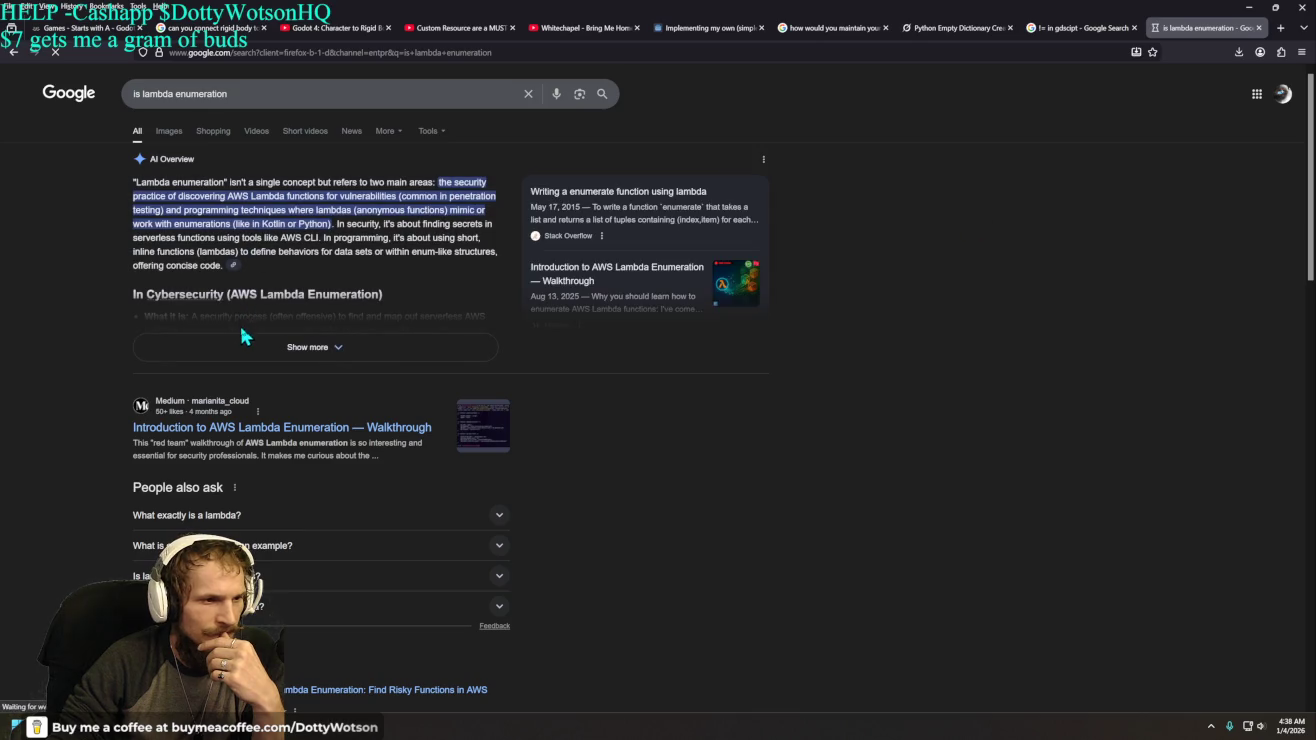
left_click(325, 347)
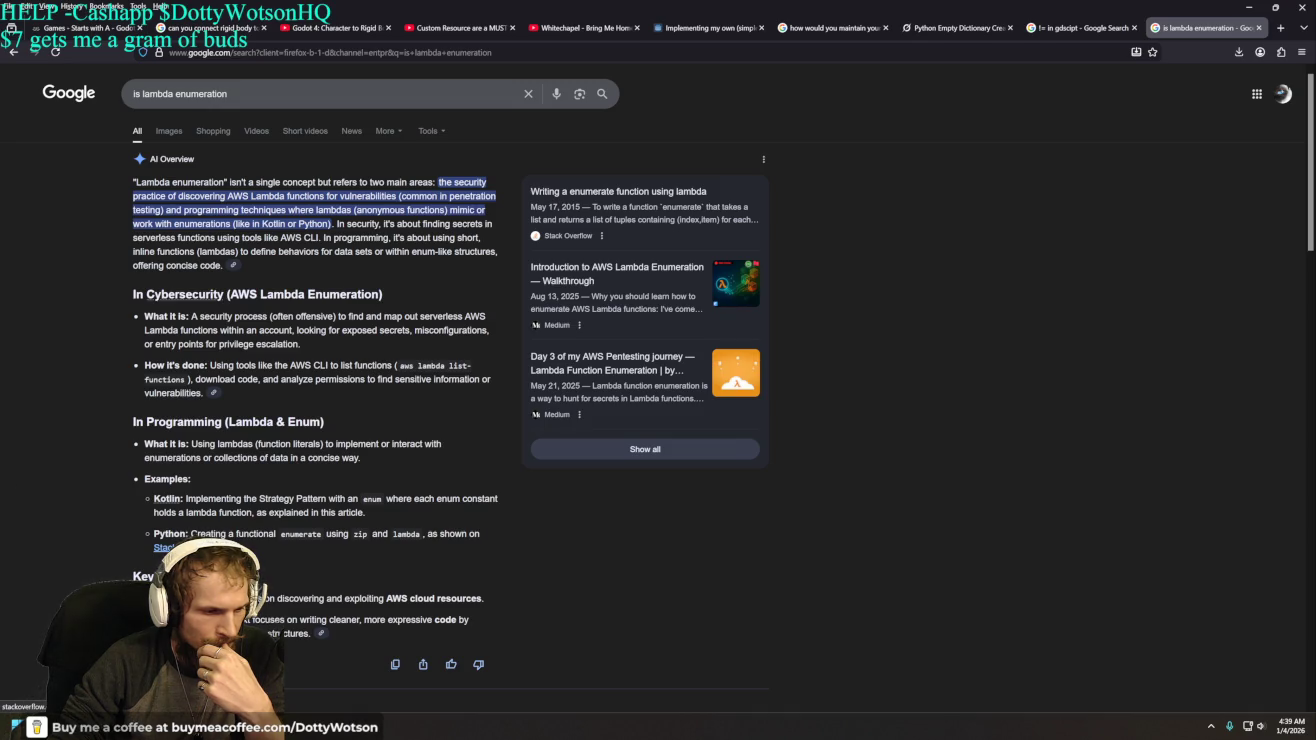
- Open the 'Writing a enumerate function using lambda' question, dismiss its pop-ups, then close it
left_click(157, 498)
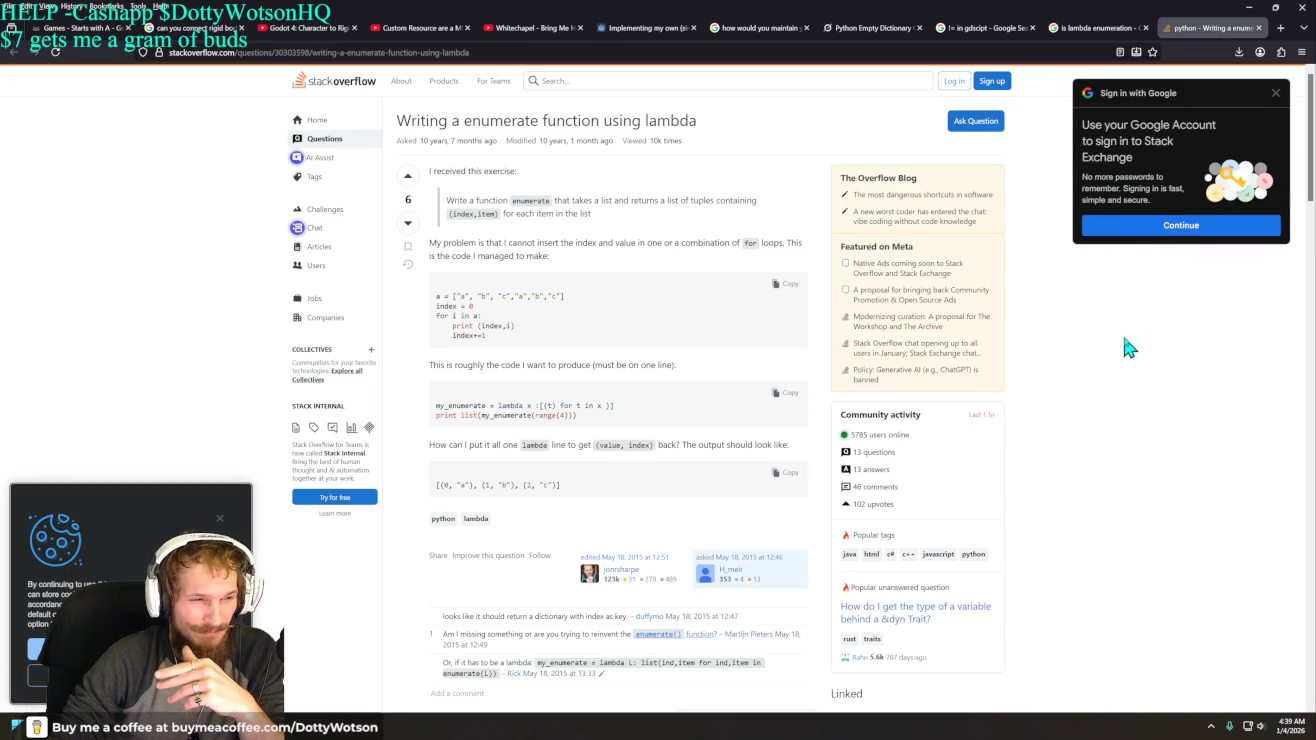
left_click(1275, 93)
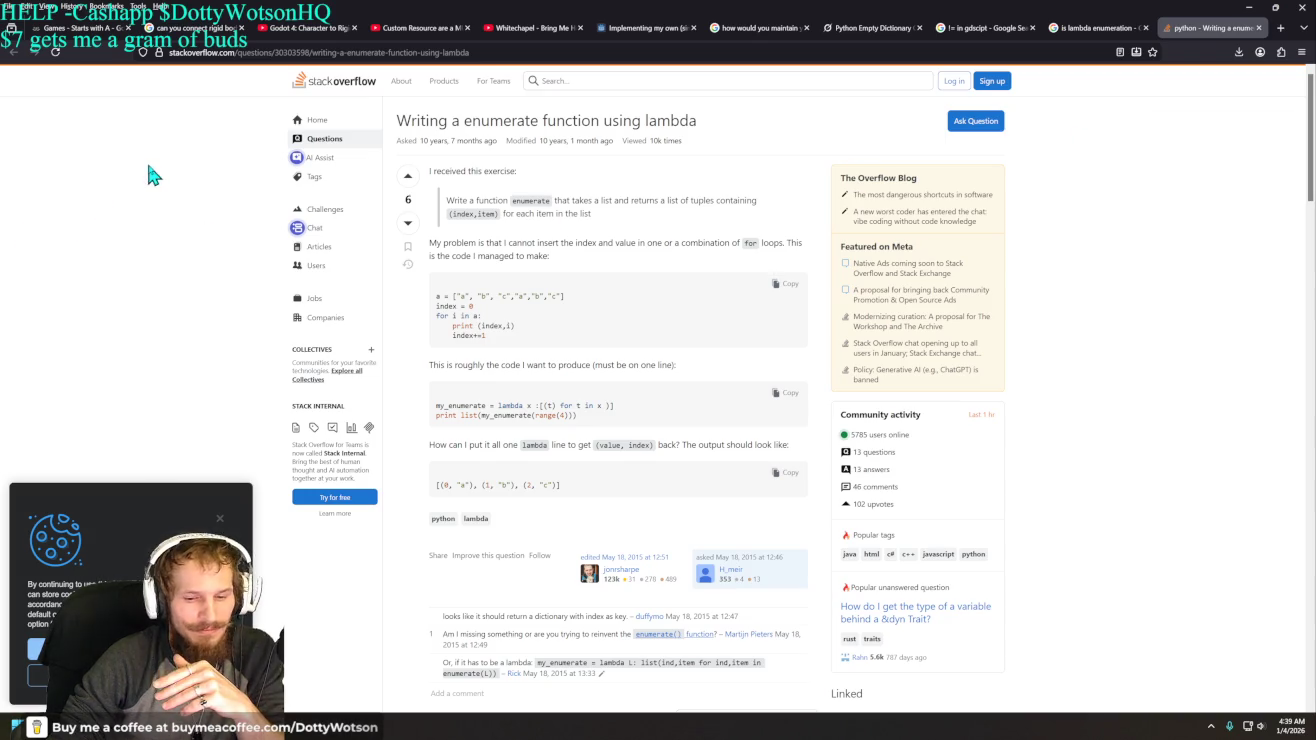
left_click(150, 648)
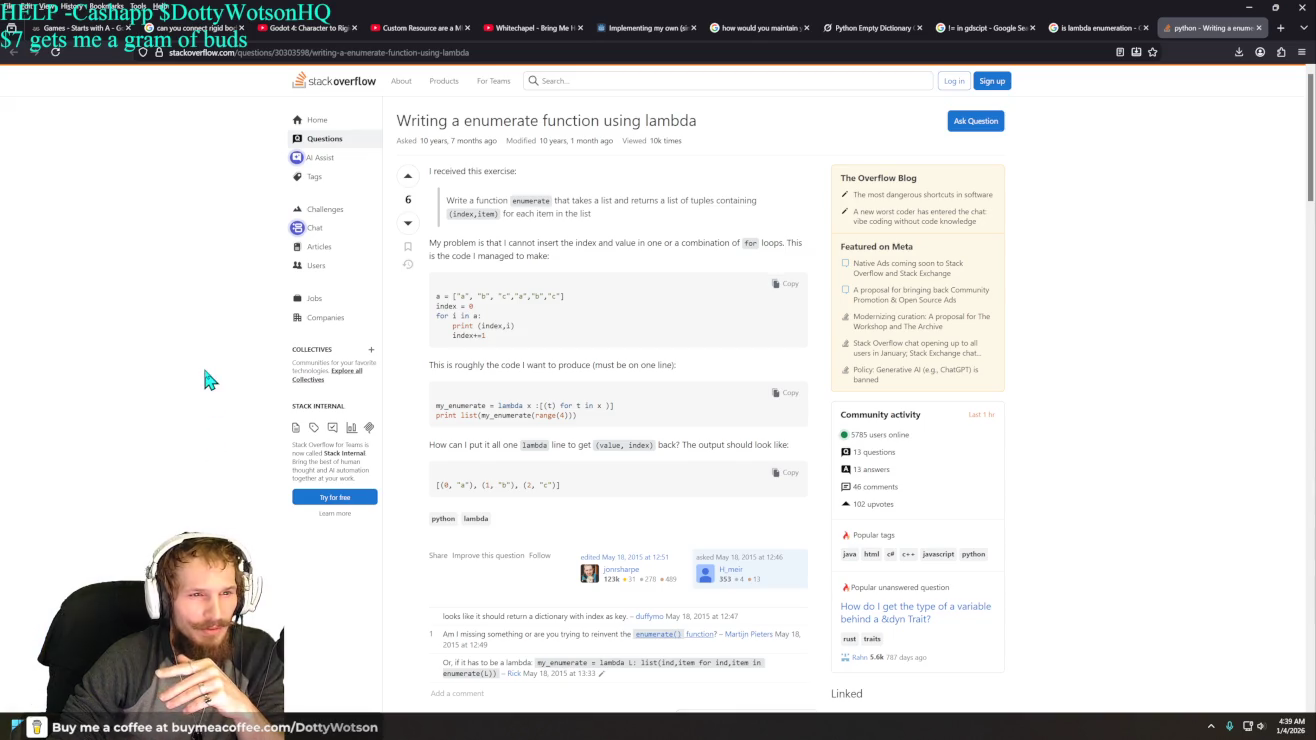
right_click(220, 249)
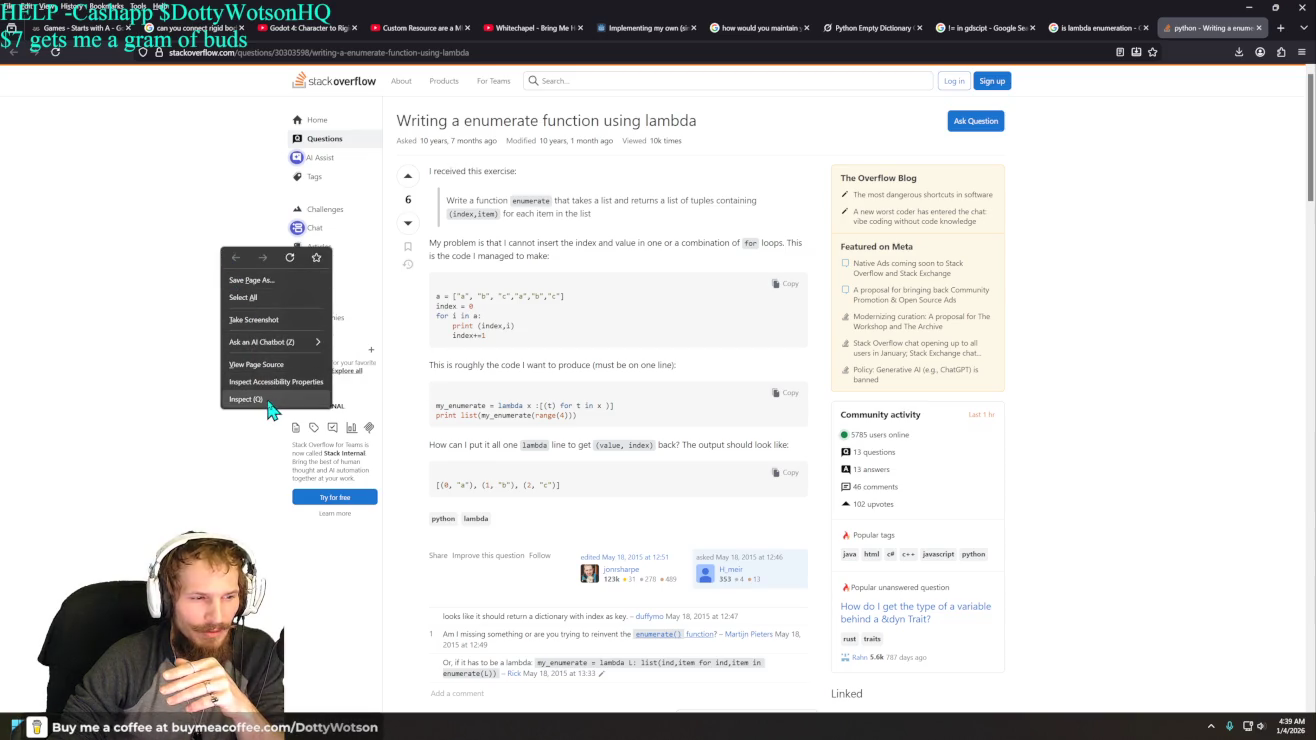
left_click(143, 349)
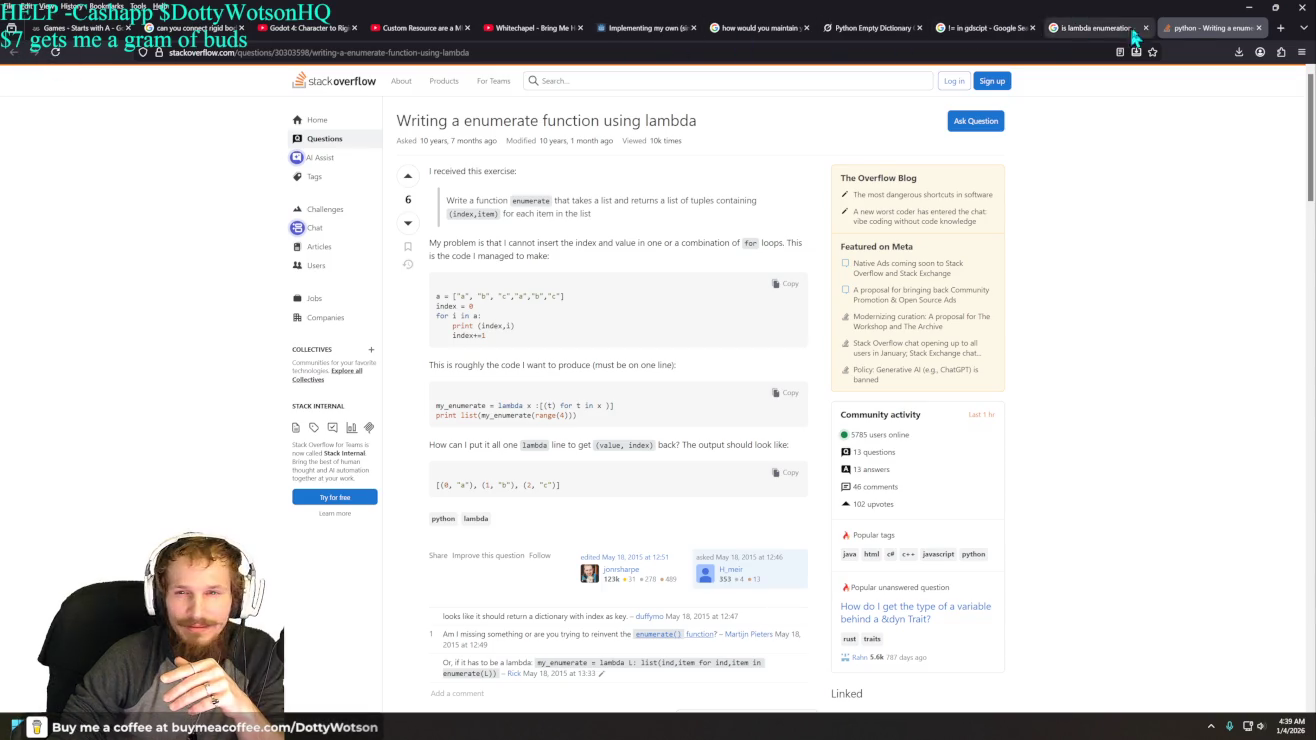
right_click(1213, 38)
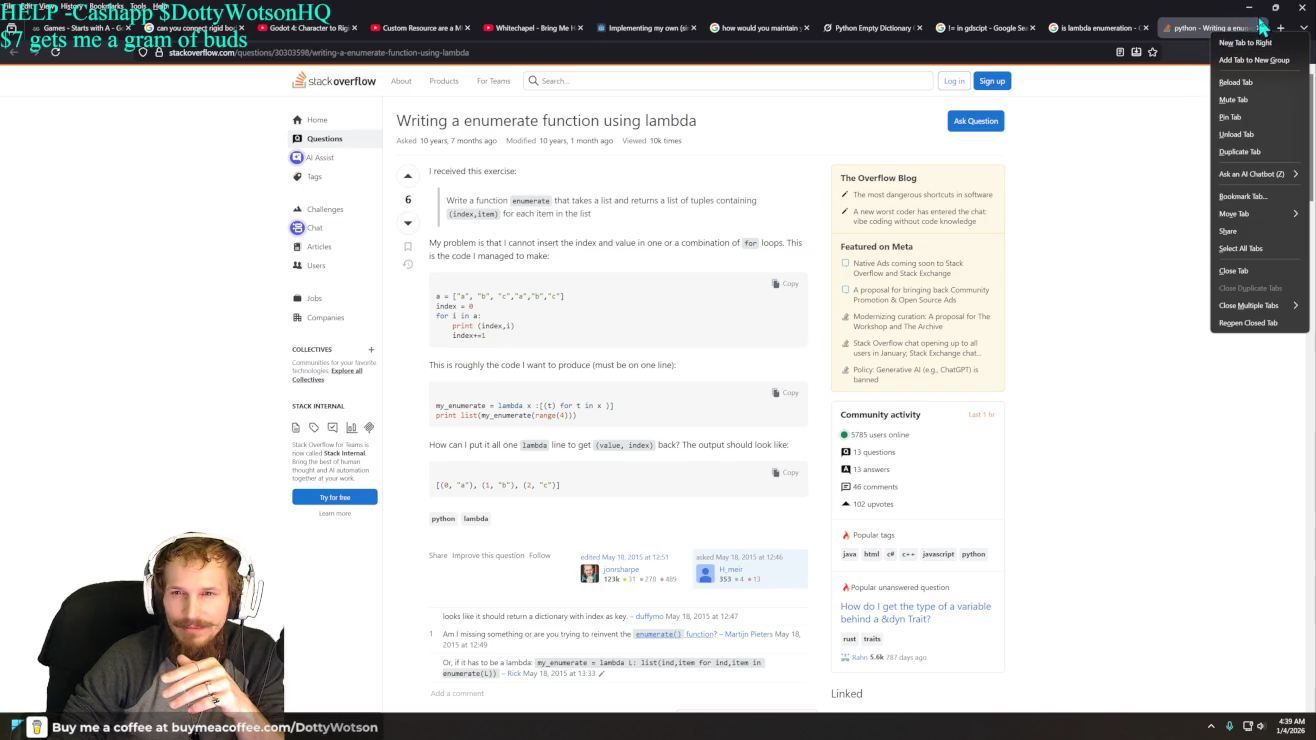
left_click(1261, 28)
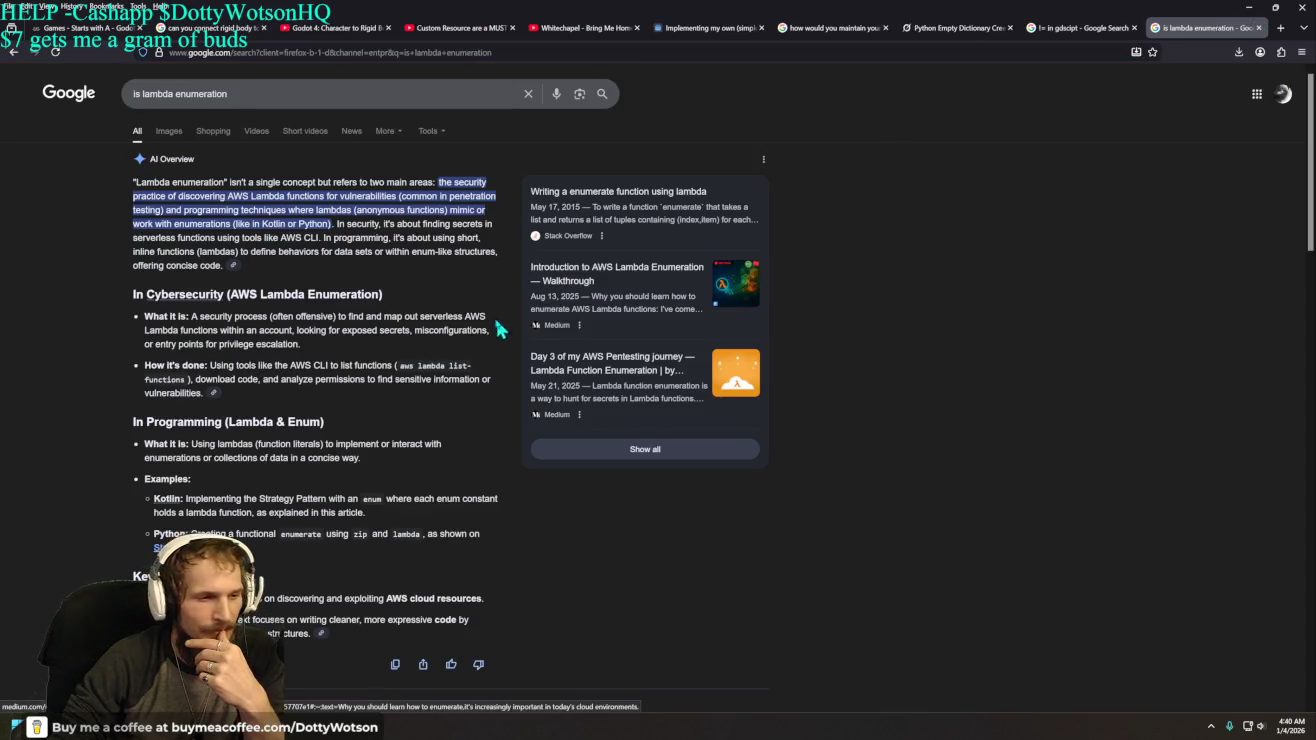
- Reread the lambda results, then shorten the search to 'is lambda'
scroll(35, 360, "down", 4)
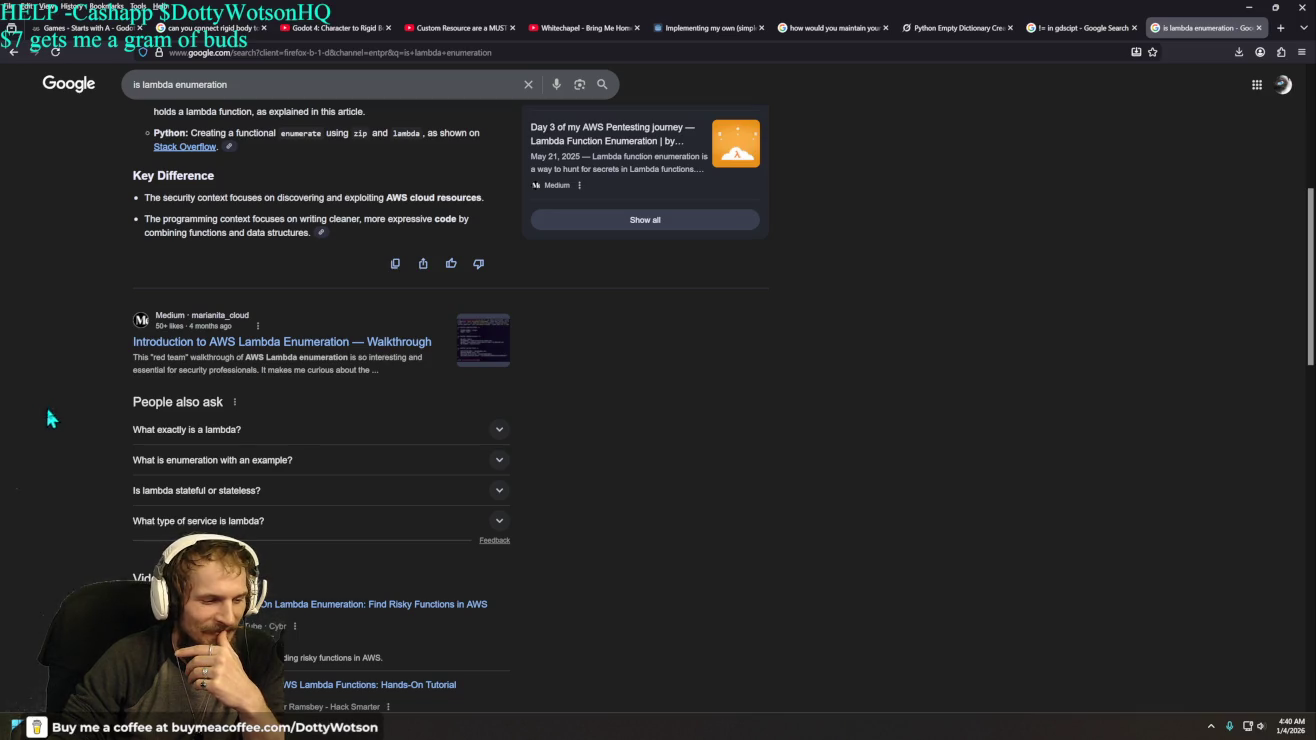
scroll(87, 440, "up", 3)
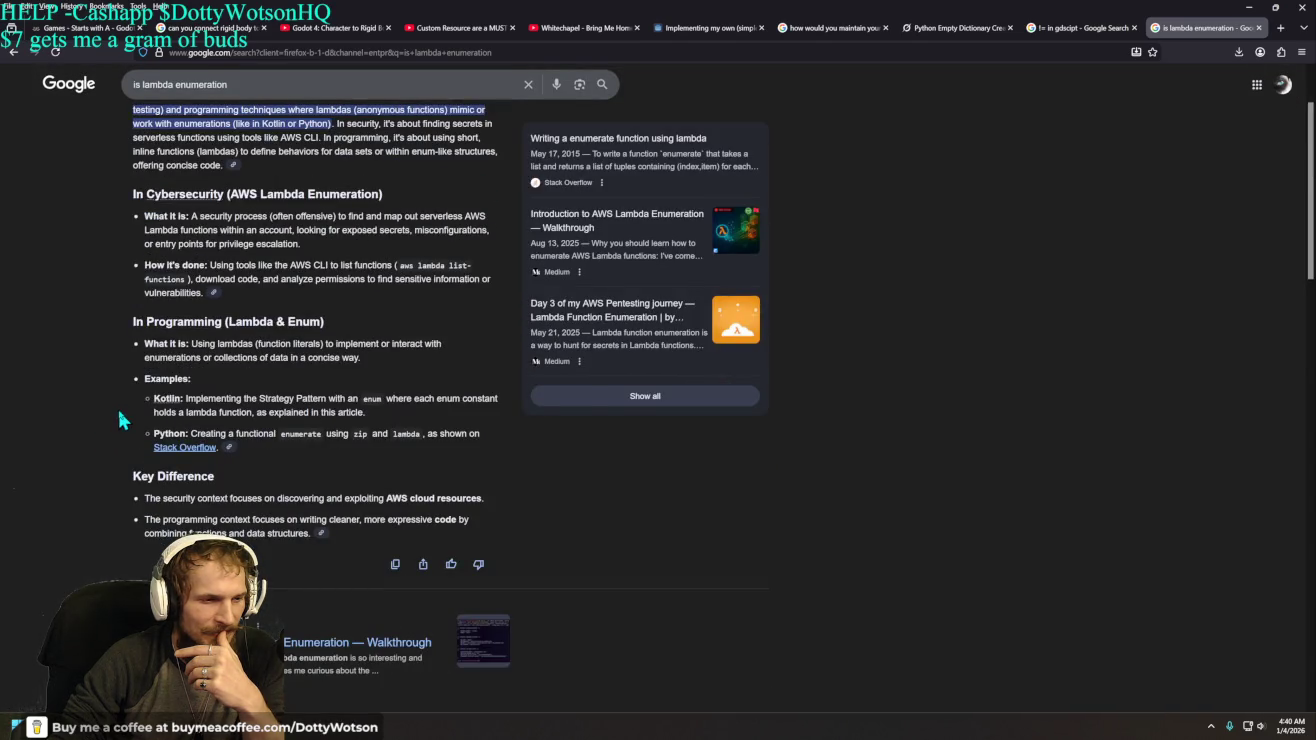
scroll(118, 420, "up", 1)
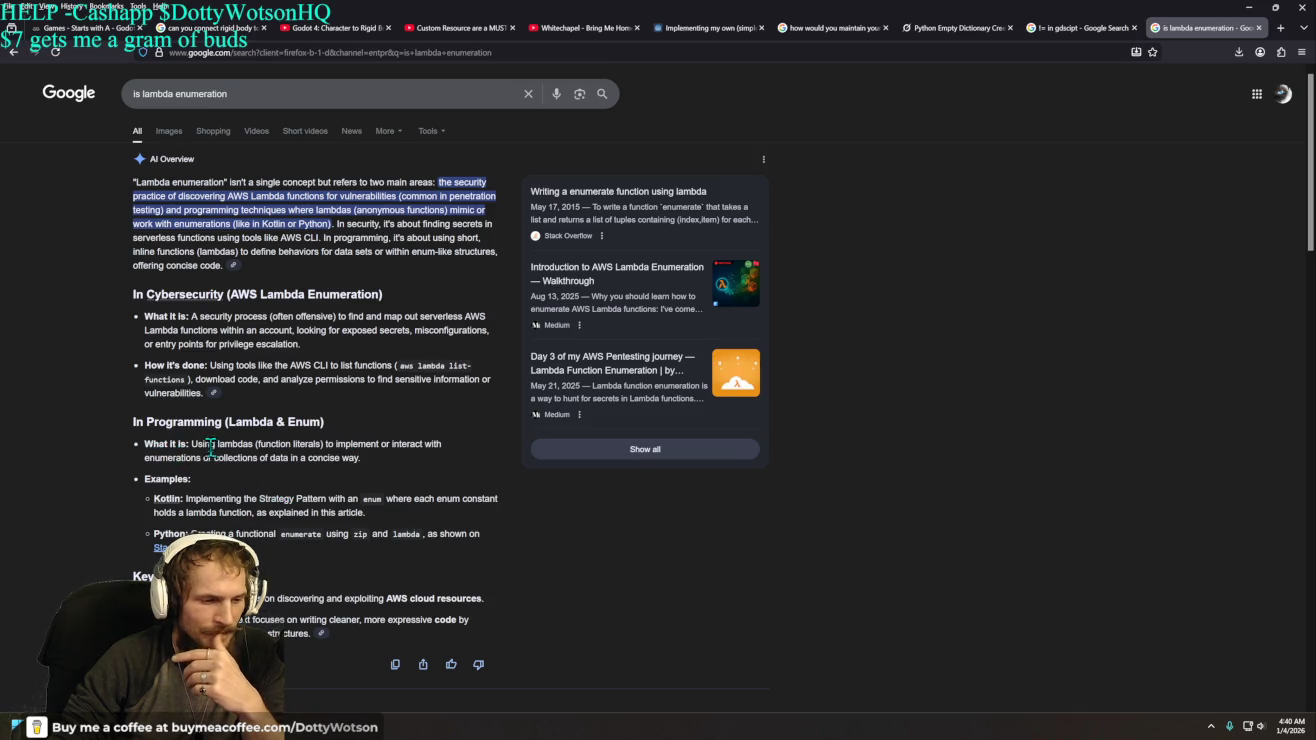
left_click_drag(193, 443, 334, 446)
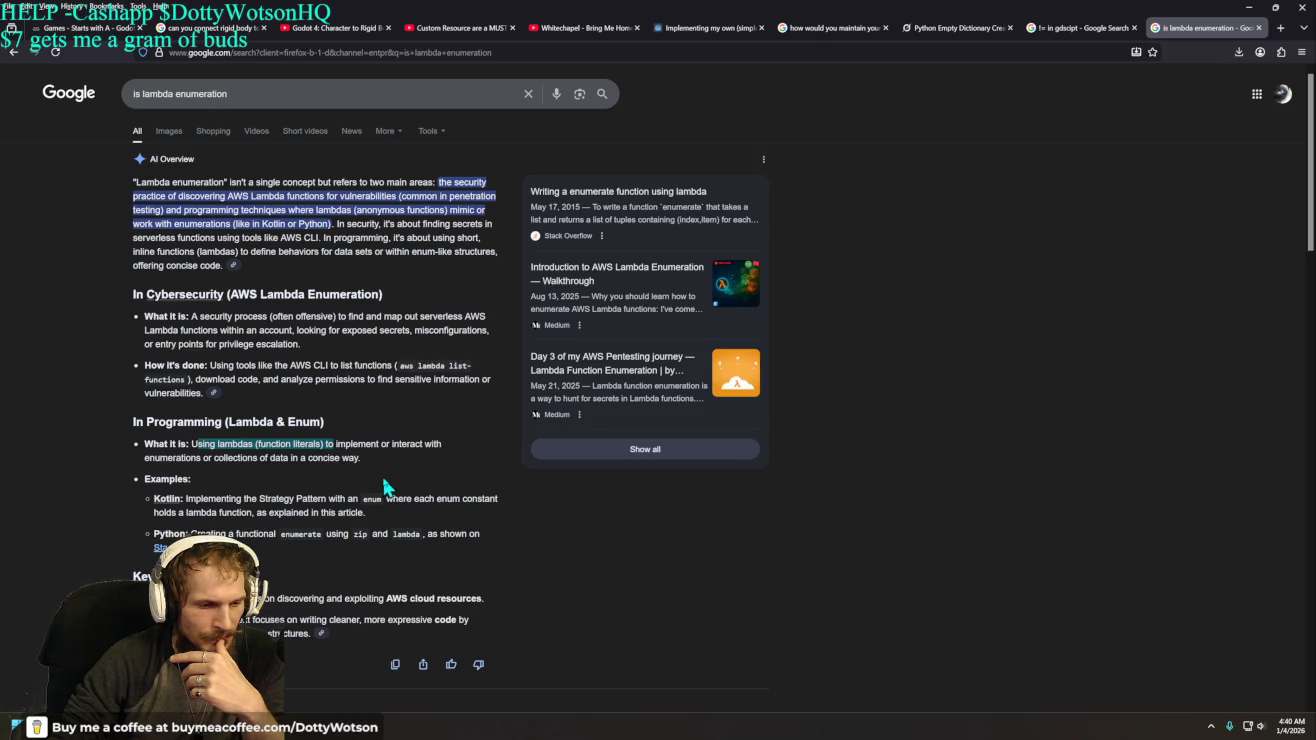
left_click_drag(231, 94, 128, 100)
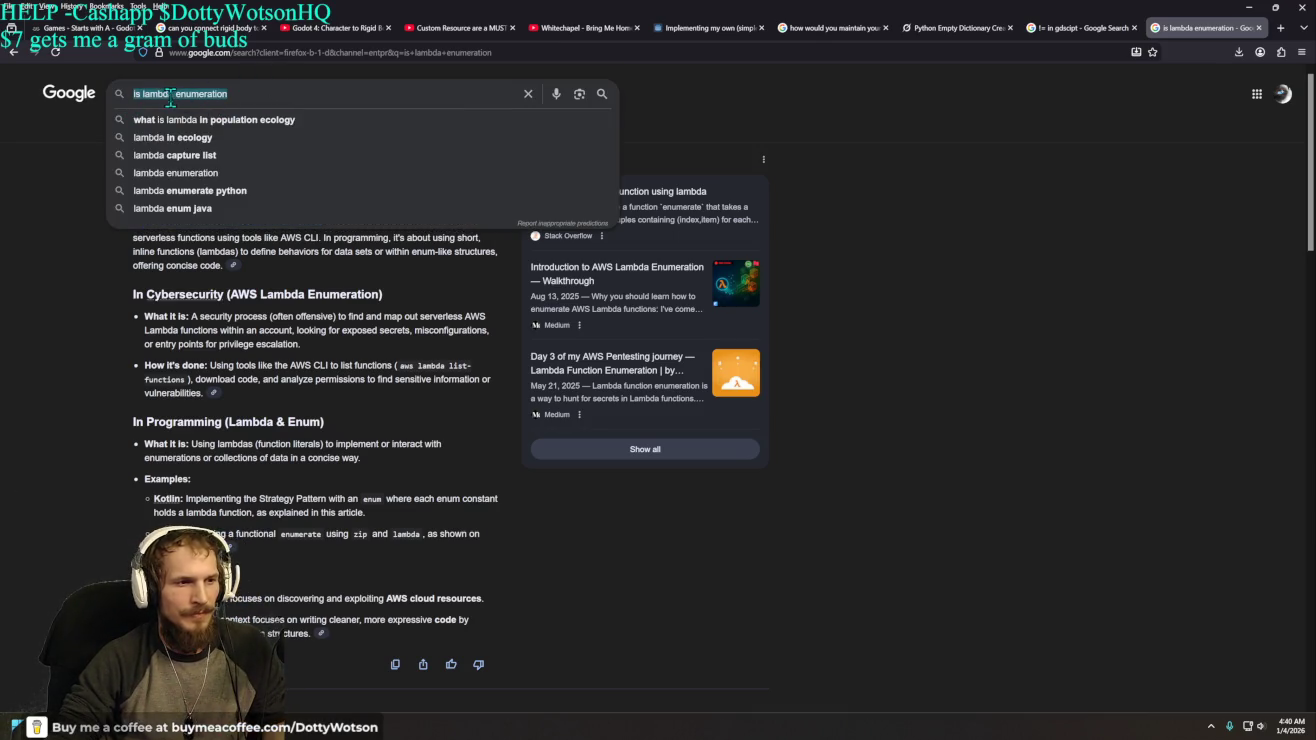
left_click(173, 95)
left_click_drag(173, 95, 284, 91)
key("BackSpace")
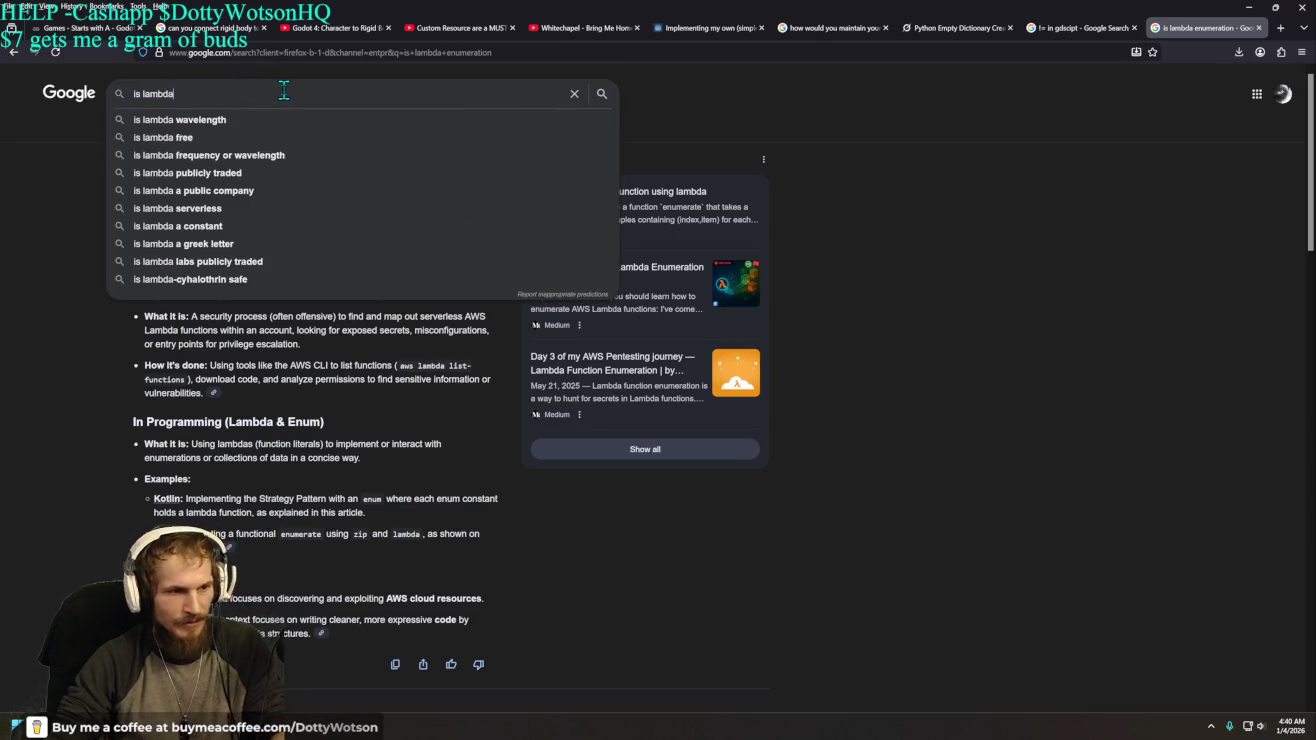
type("a")
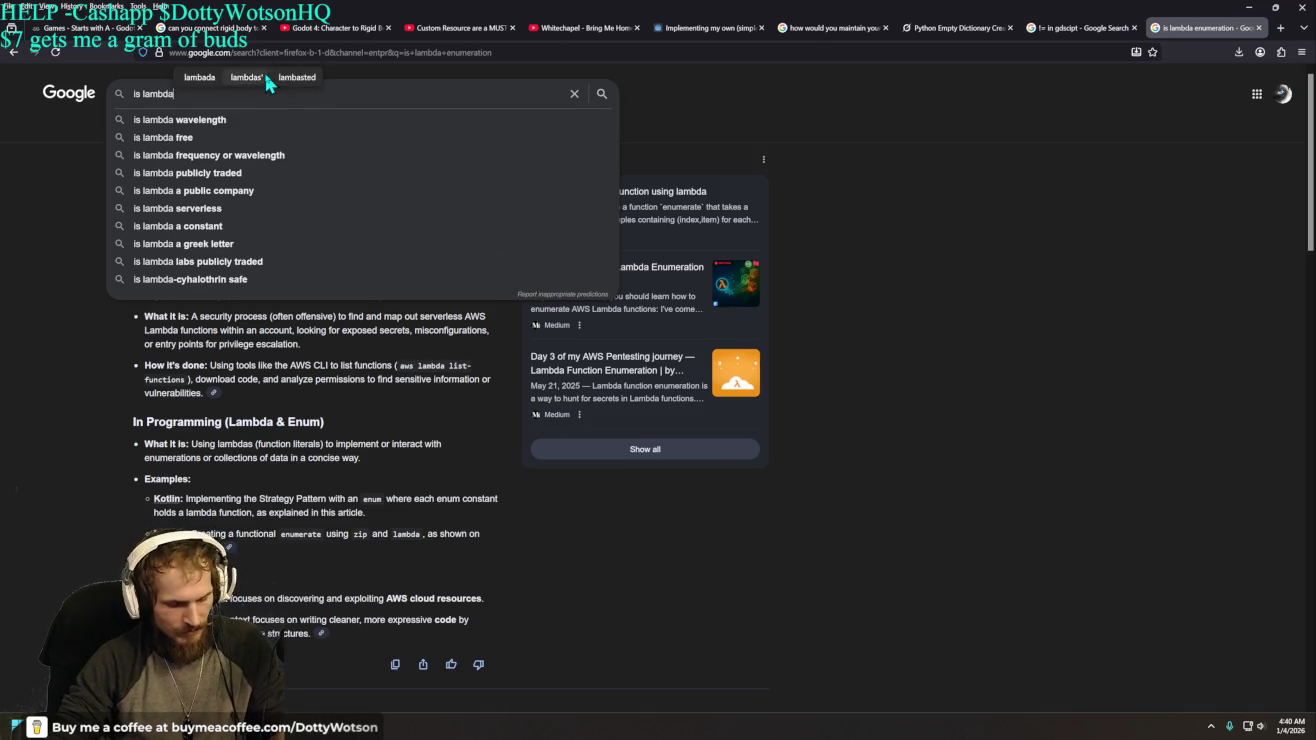
key("Return")
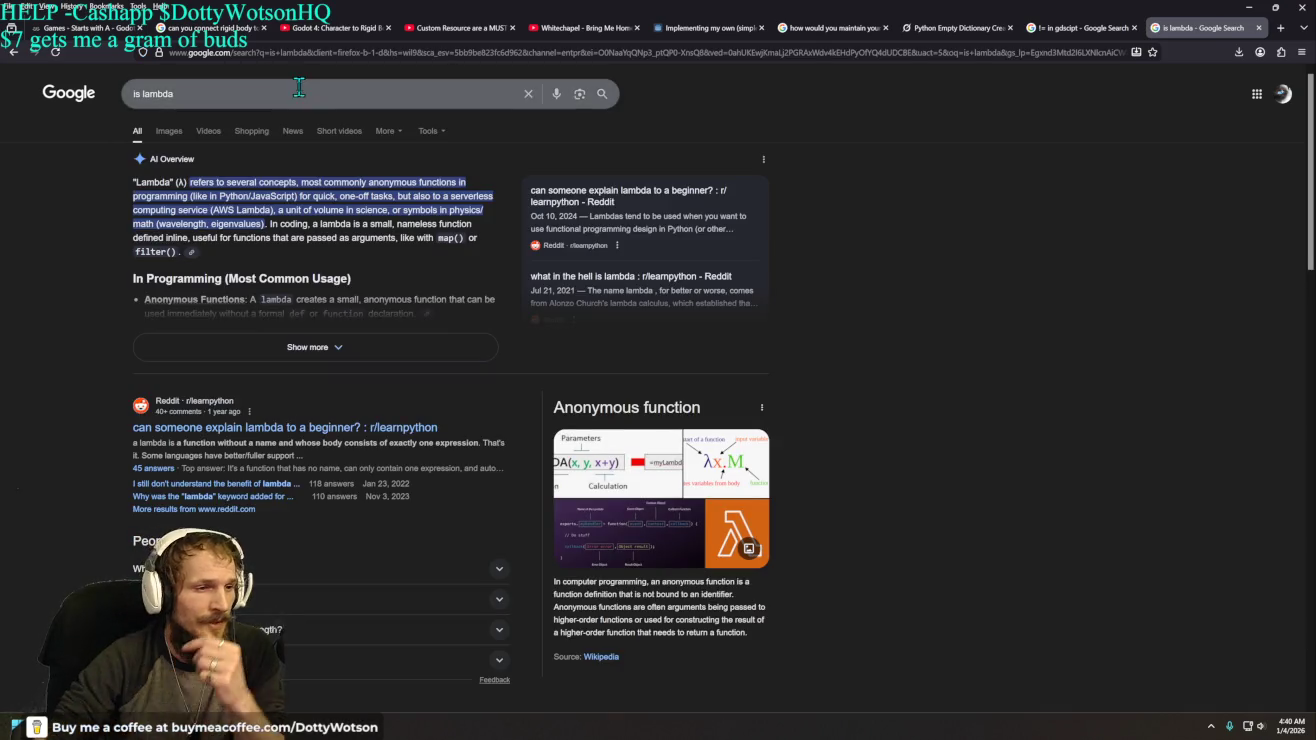
- Refine the search to 'is lambda python' and expand its AI Overview
left_click(349, 103)
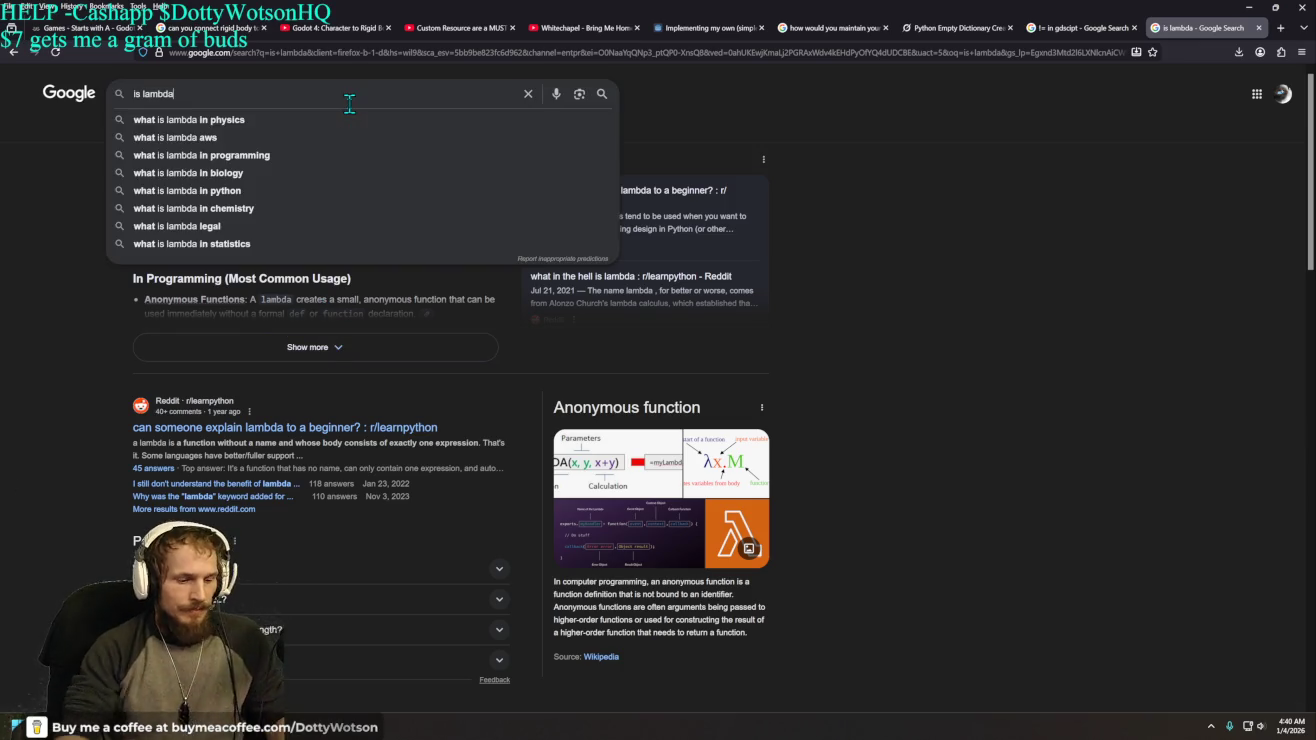
type(" python")
key("Return")
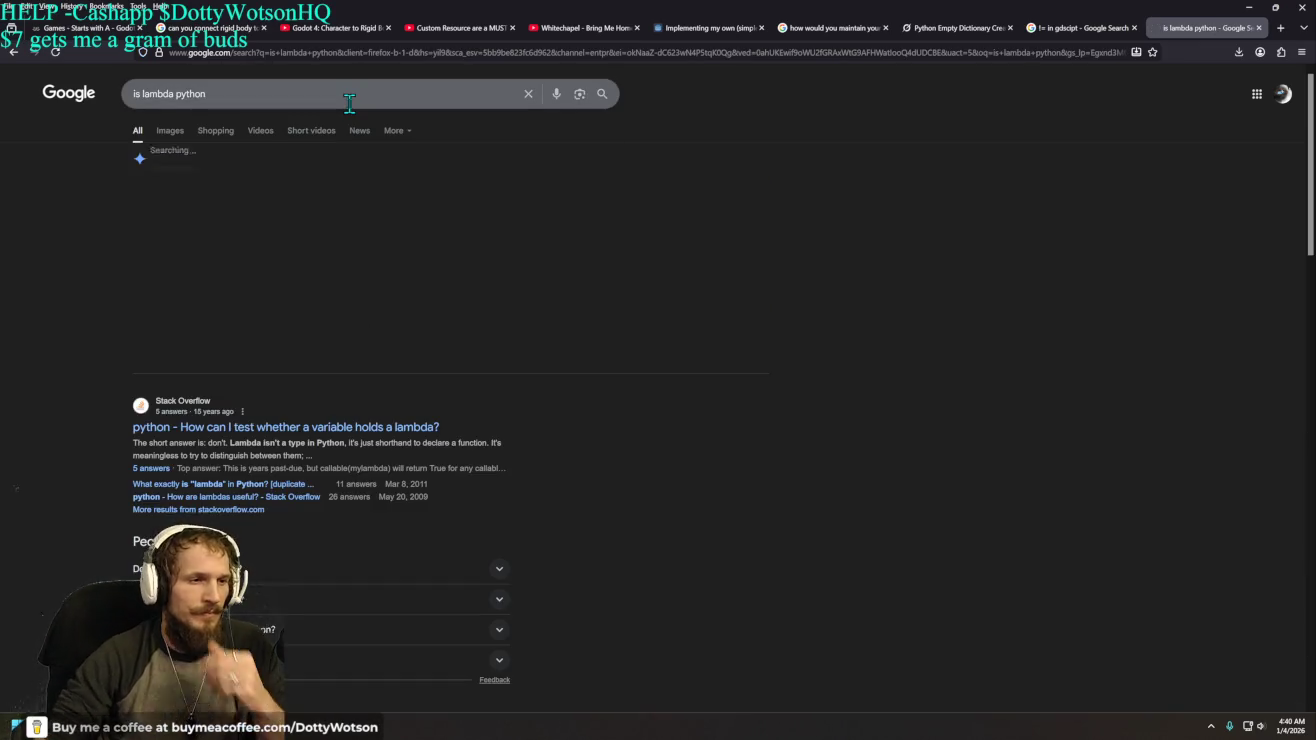
left_click(306, 373)
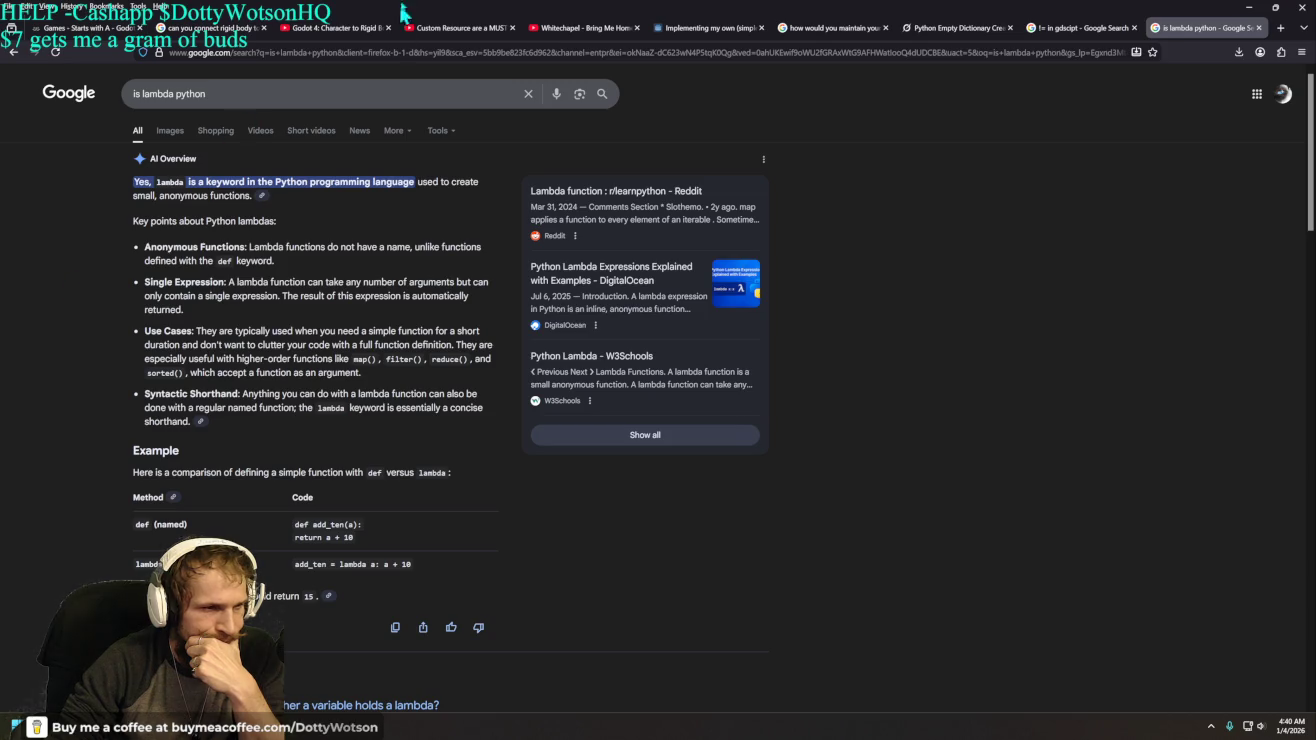
- In a new tab, search 'def in python' and expand the AI Overview's syntax example
left_click(1280, 27)
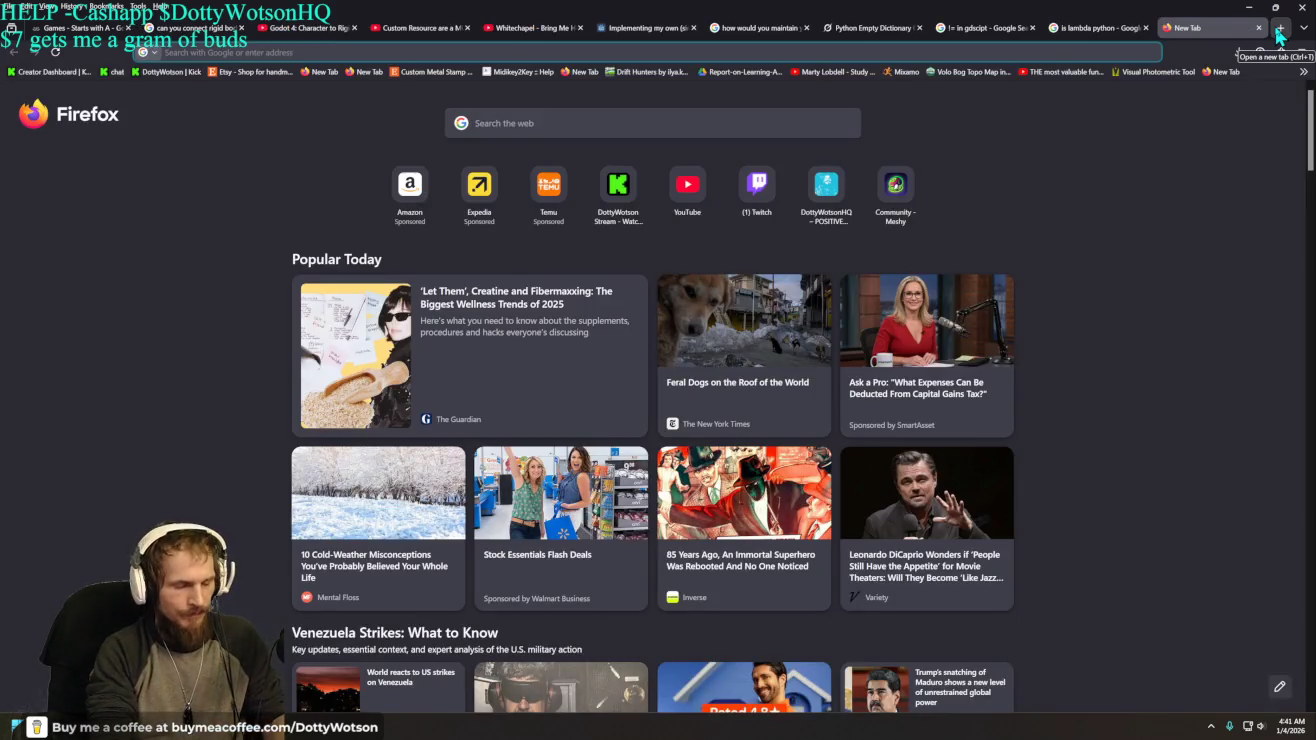
type("def in python")
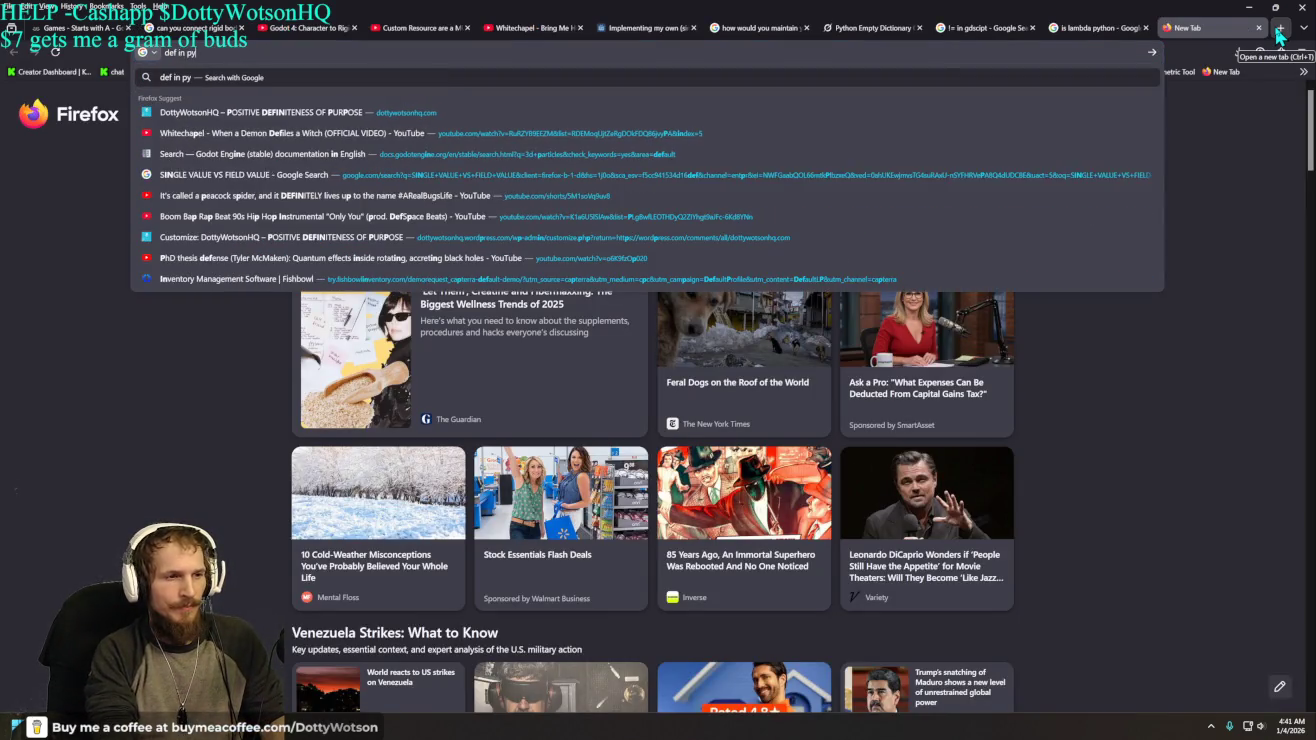
key("Return")
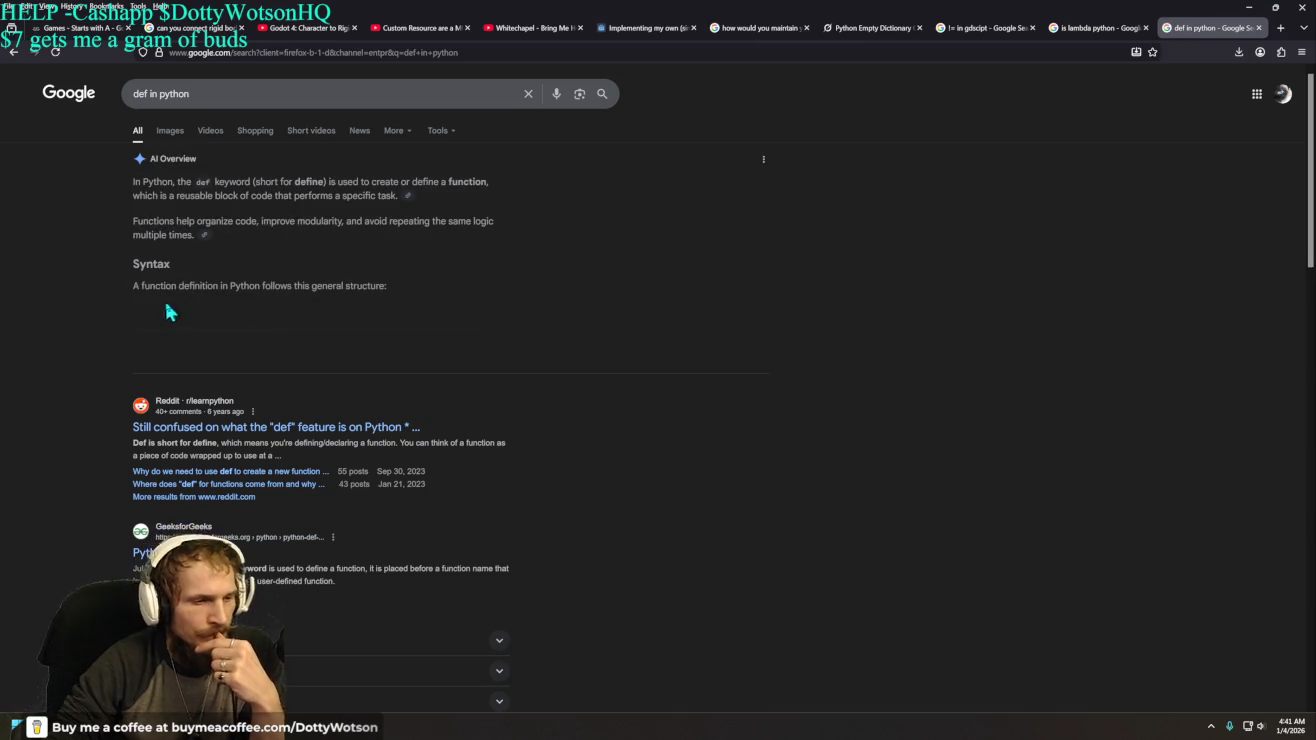
left_click(274, 355)
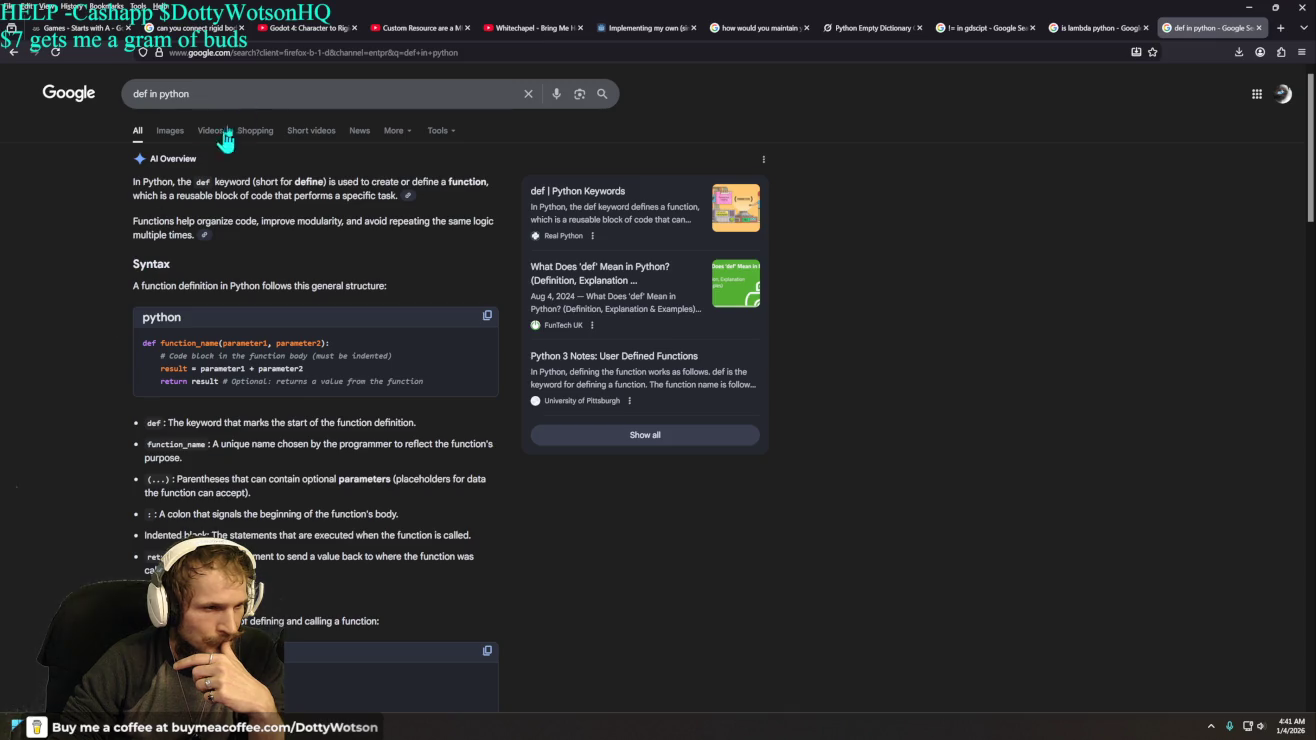
left_click_drag(238, 94, 158, 97)
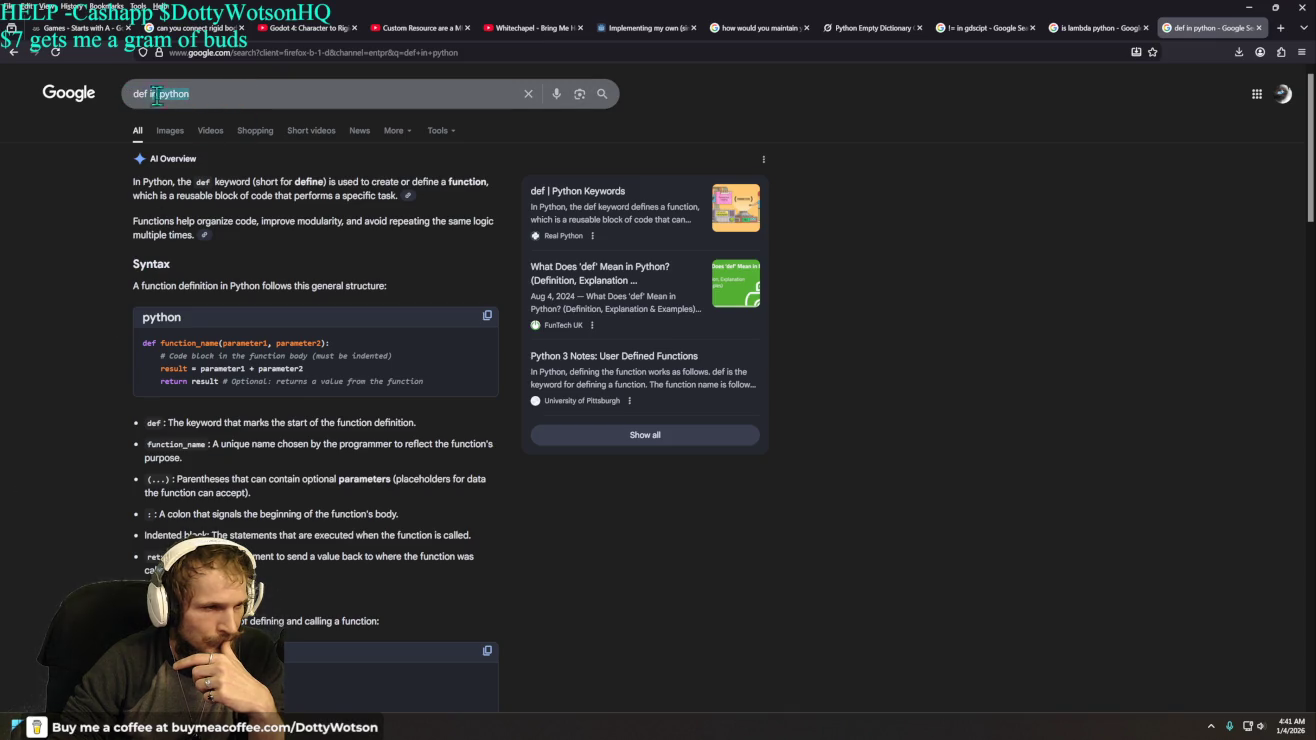
- Search 'def in python compared to function' from autocomplete and read the expanded AI Overview and results
left_click(200, 95)
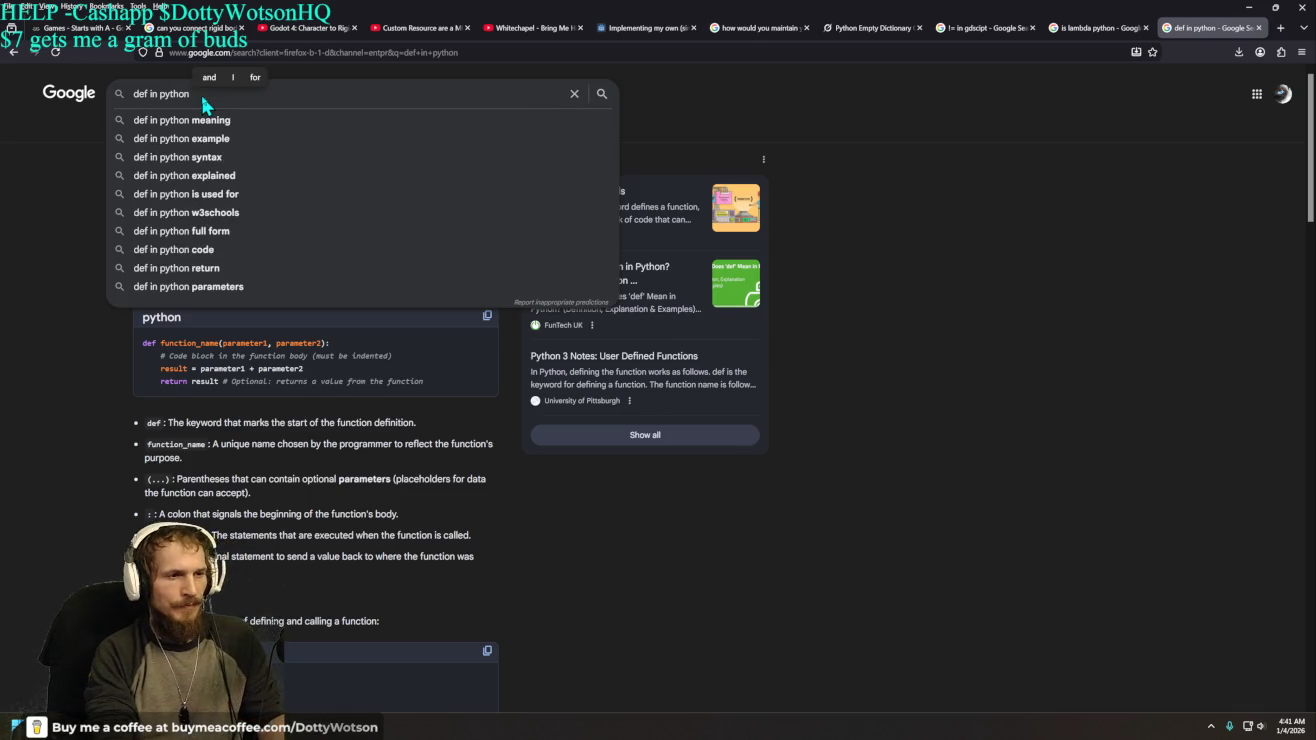
type("compareds")
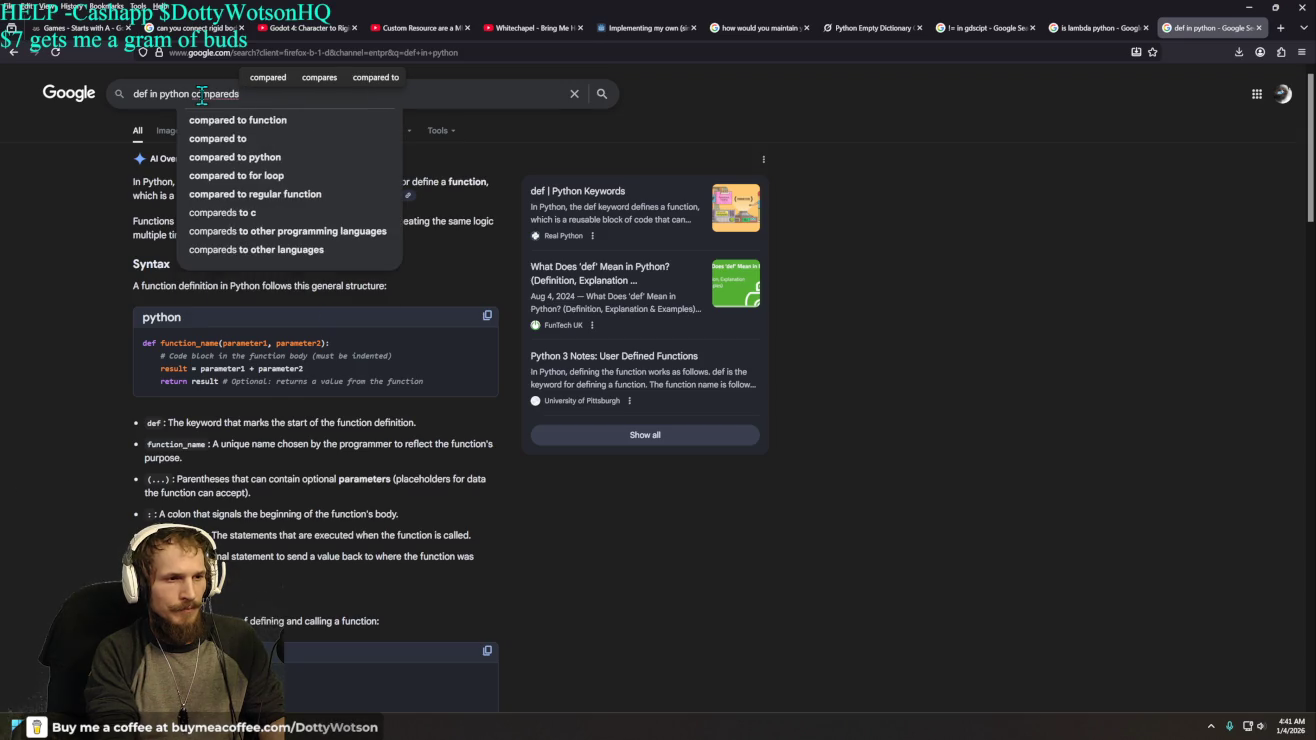
key("Down")
key("Return")
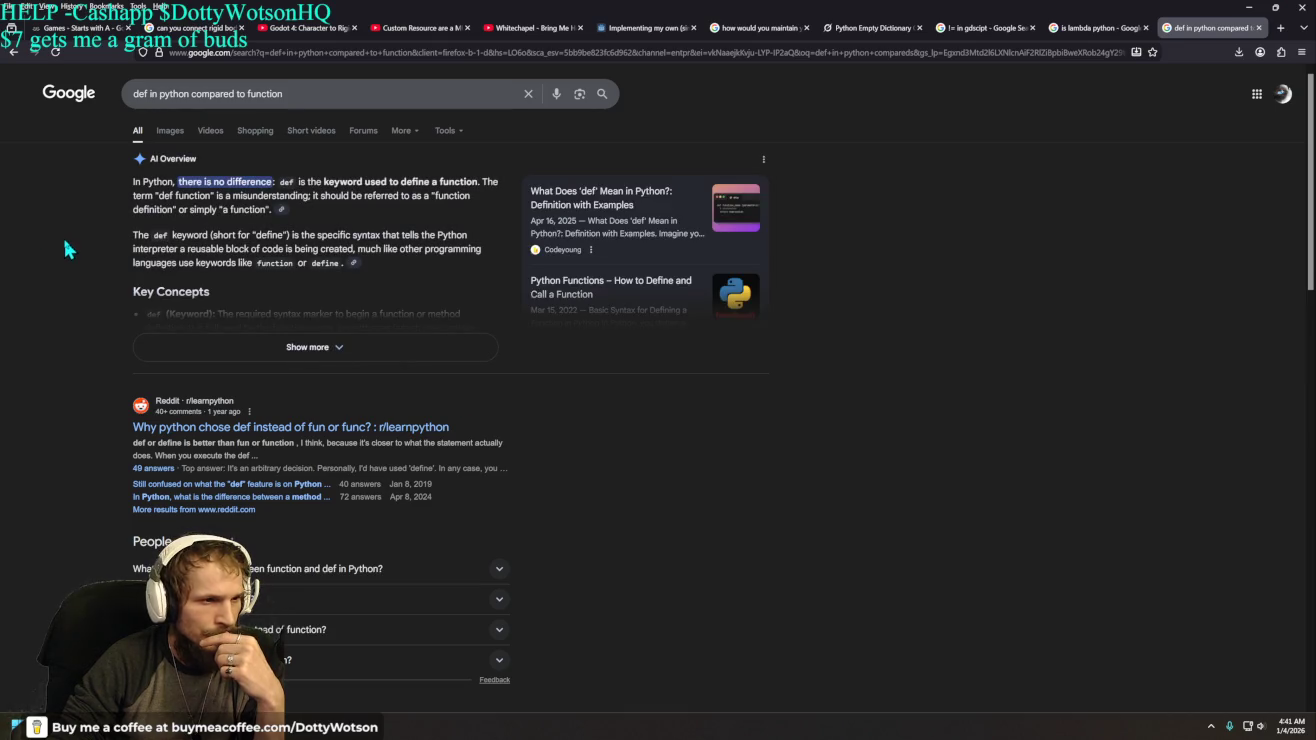
left_click(211, 355)
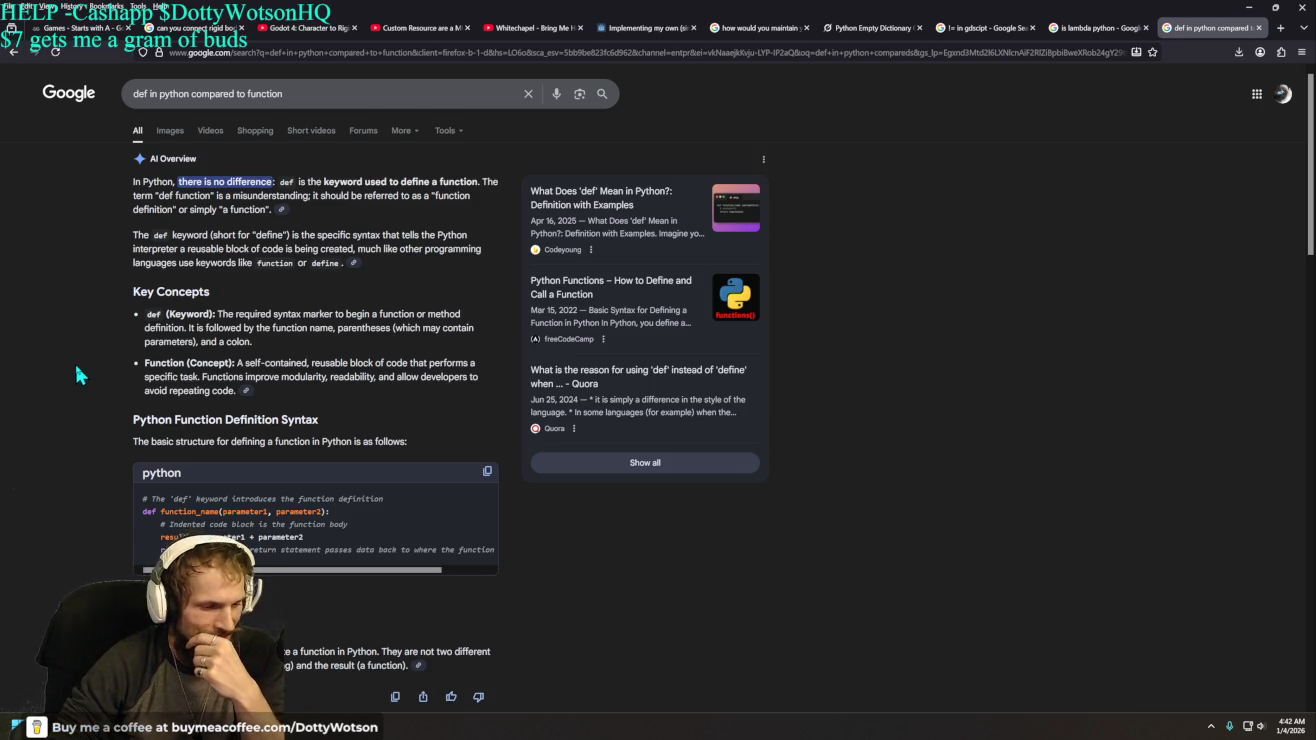
scroll(76, 374, "down", 3)
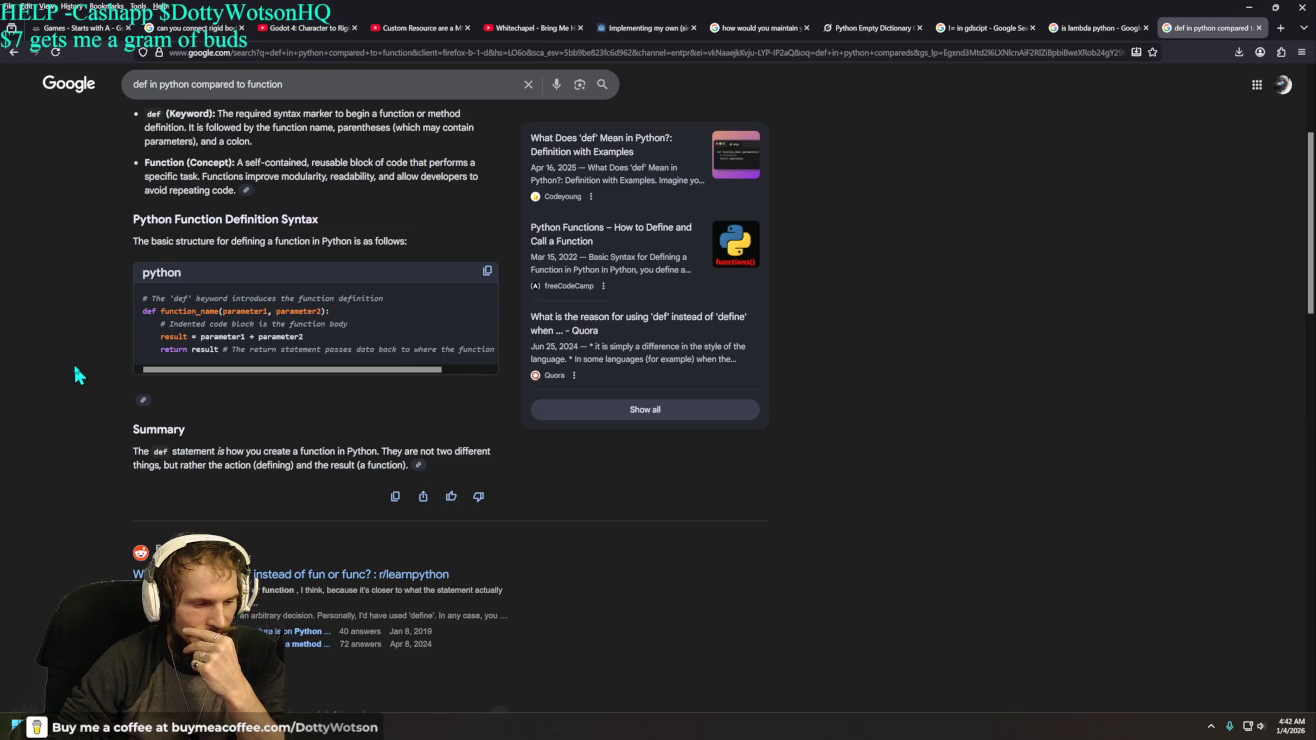
scroll(79, 366, "down", 3)
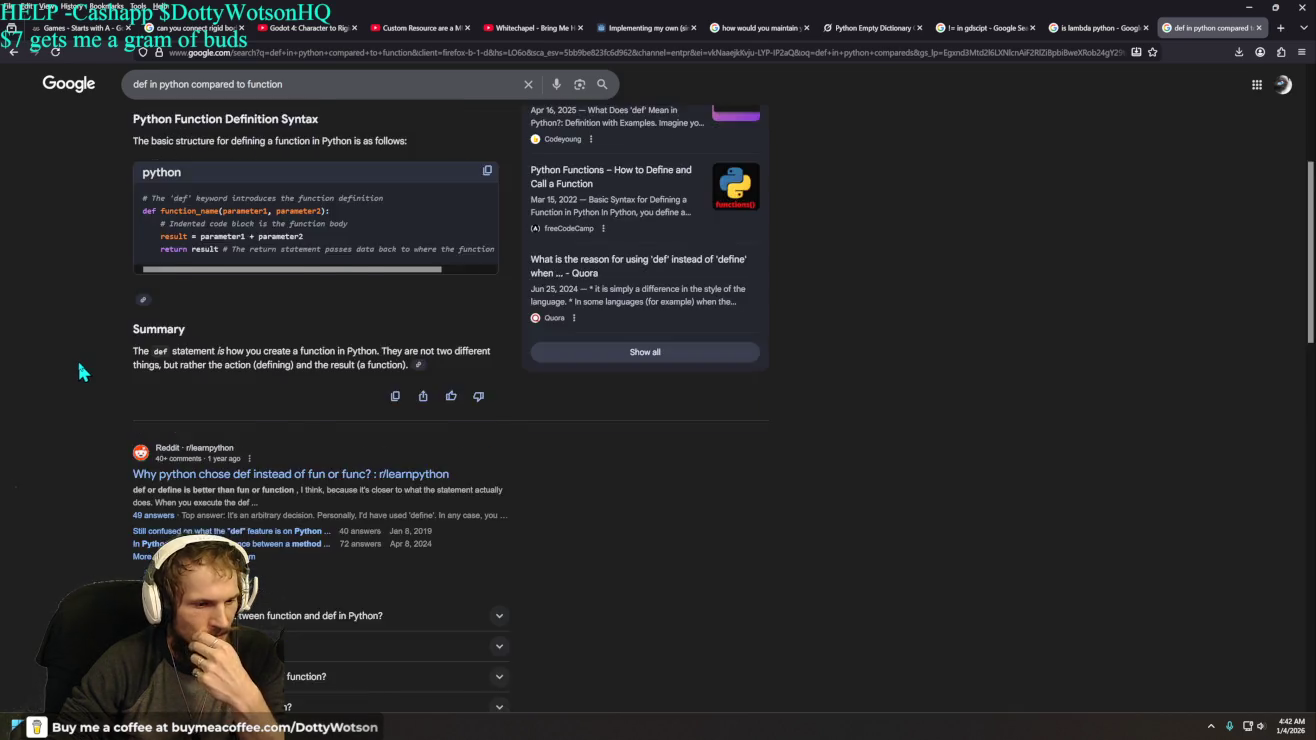
scroll(82, 372, "down", 2)
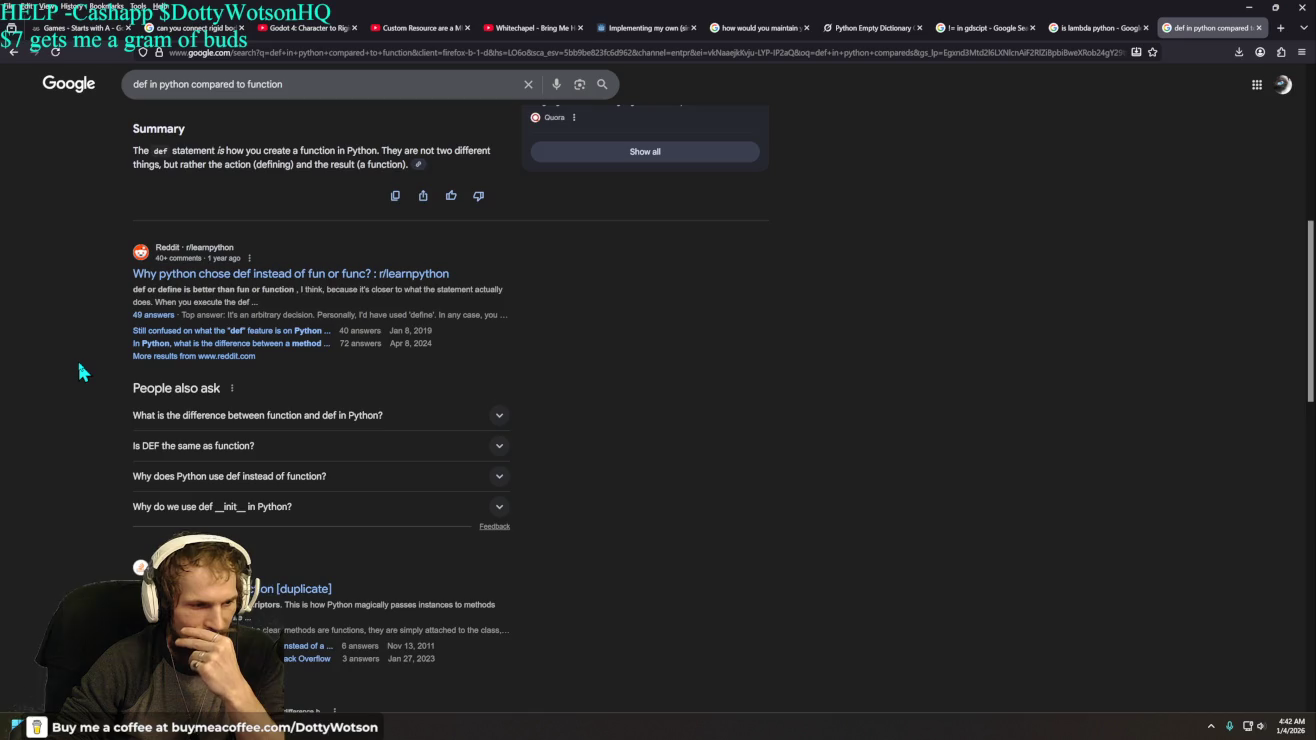
scroll(83, 372, "down", 2)
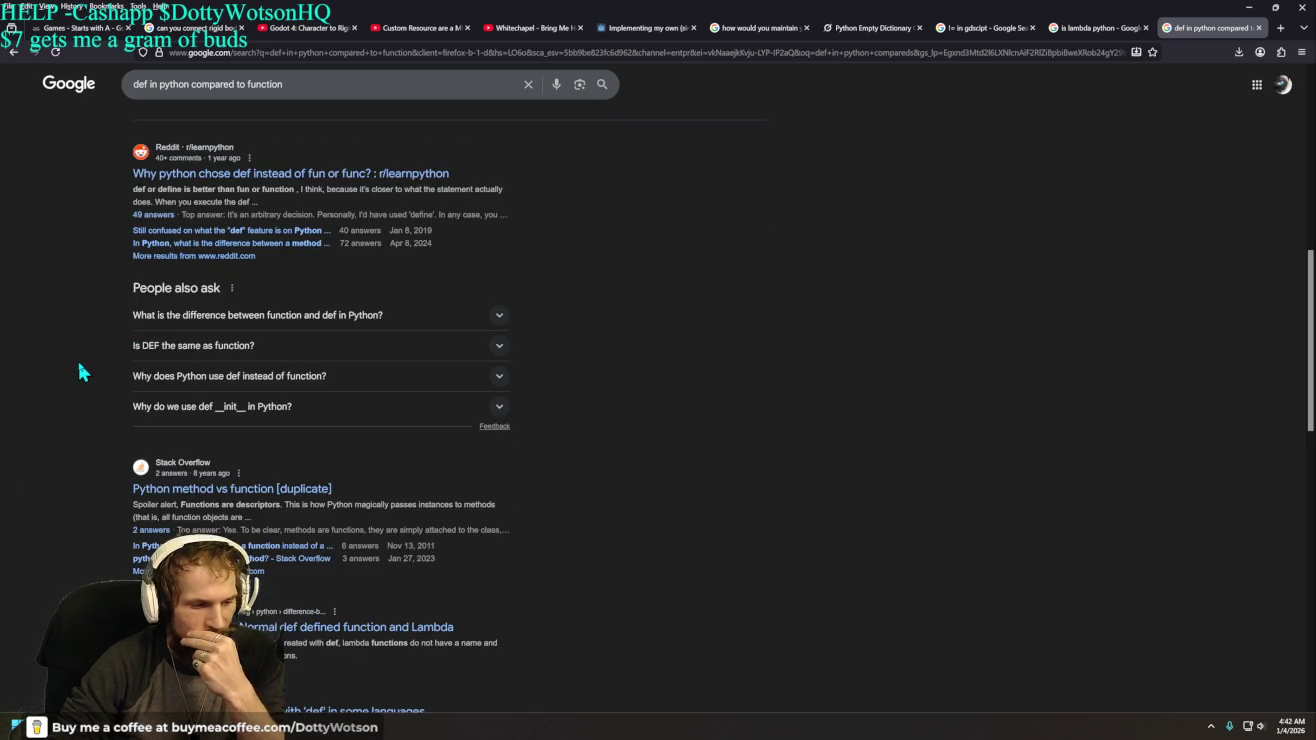
scroll(82, 372, "up", 10)
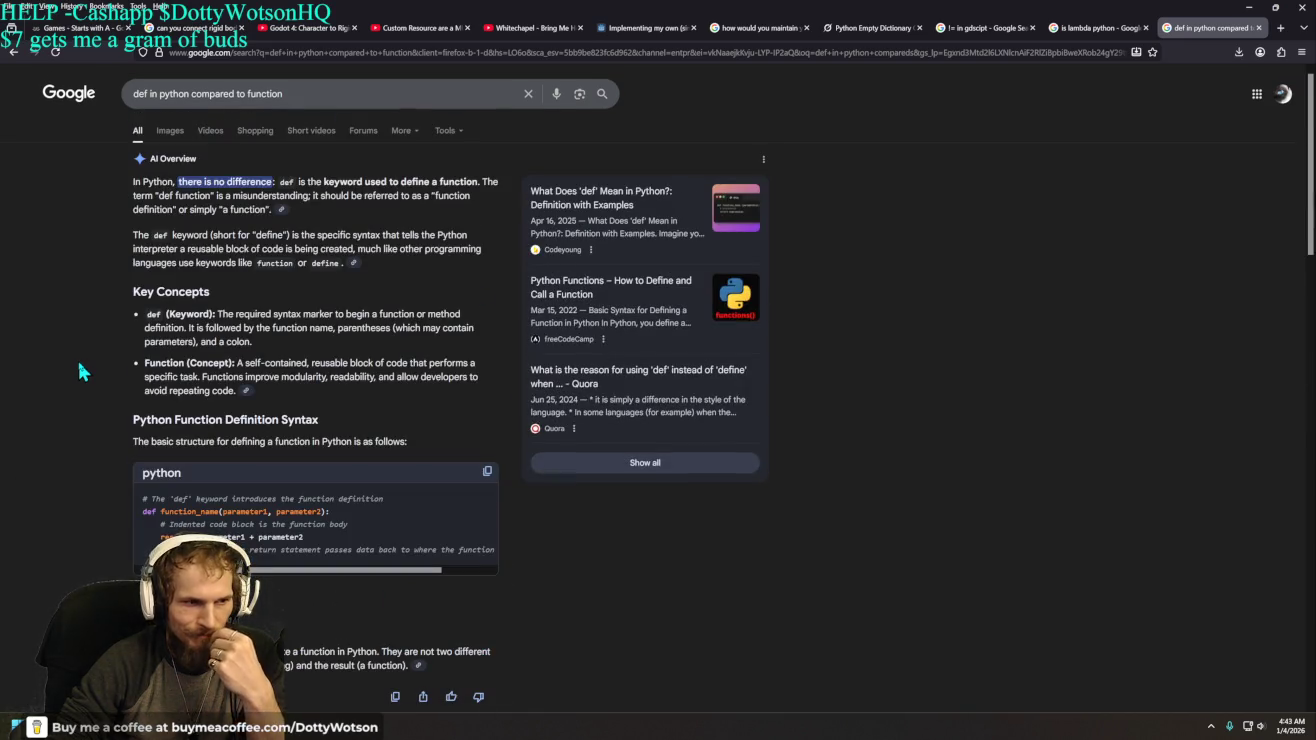
- Search 'isnt any function resuable in python', accept the spelling correction, and expand the AI Overview
left_click_drag(331, 93, 97, 95)
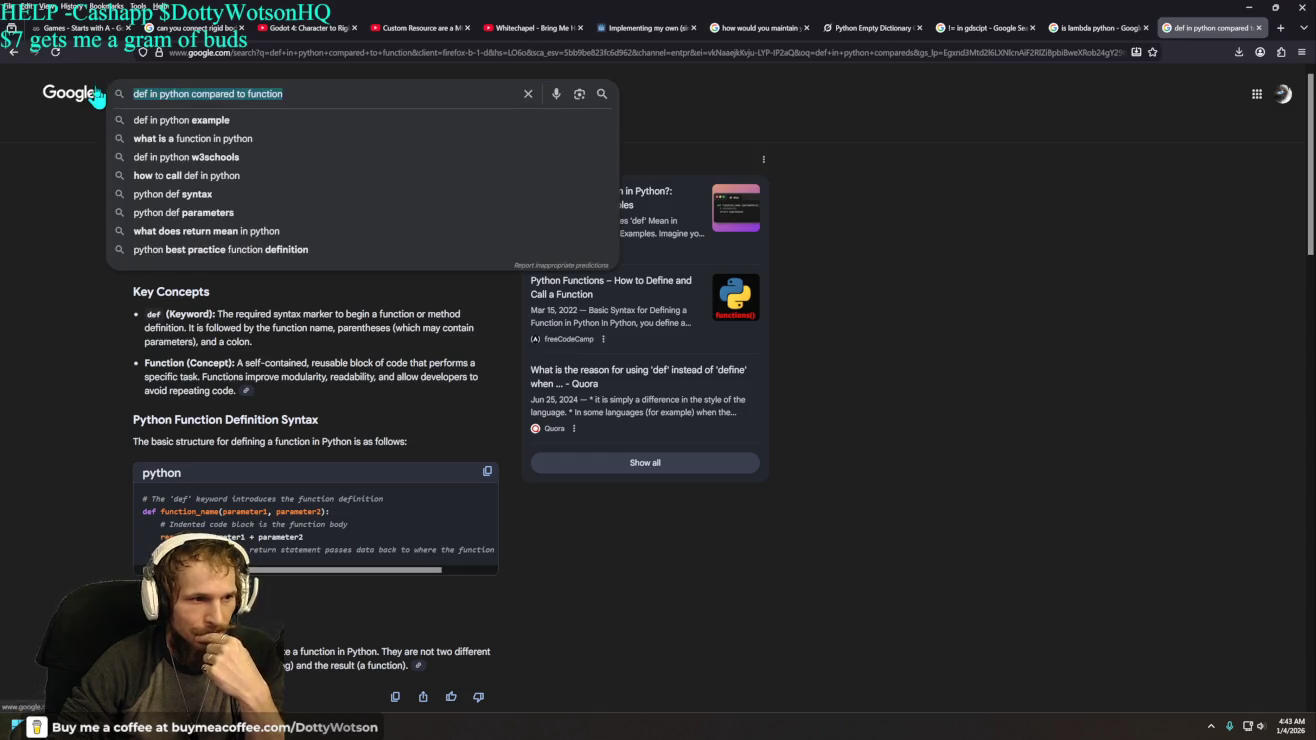
type("c")
key("BackSpace")
type("wh")
key("BackSpace")
key("BackSpace")
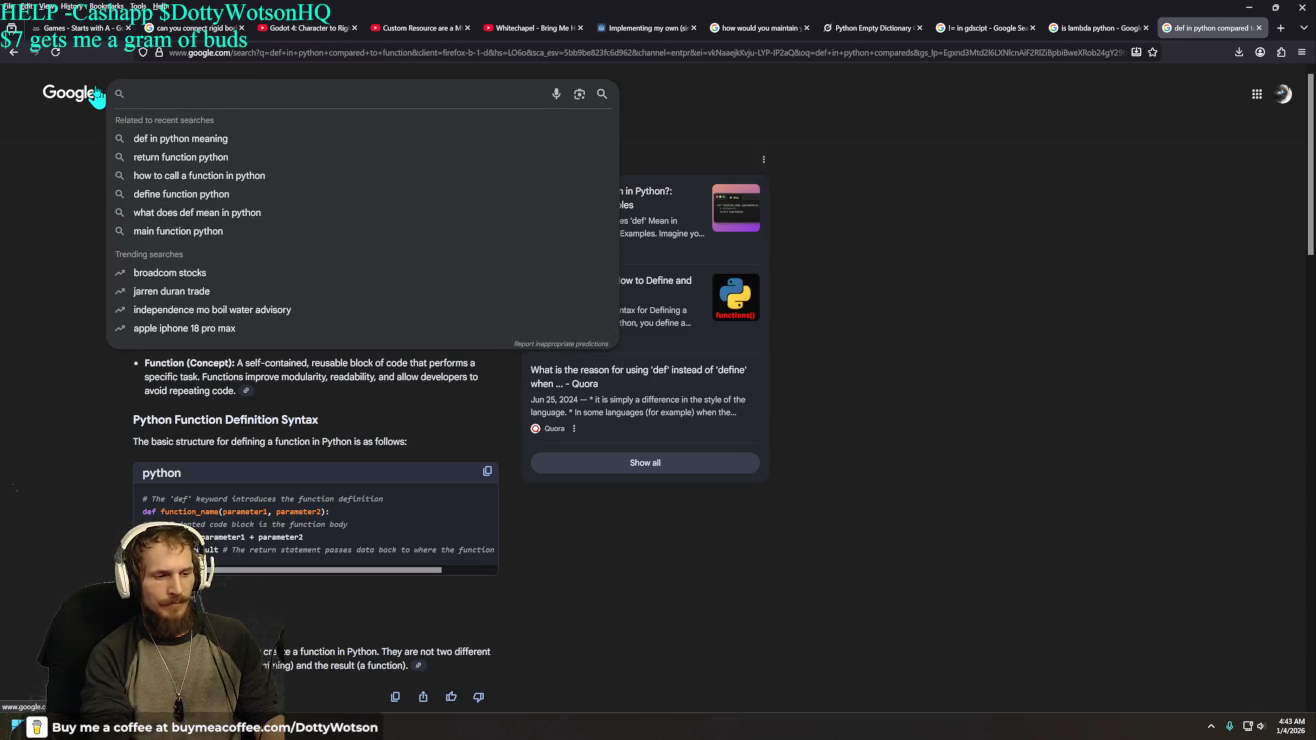
type("isnt any ")
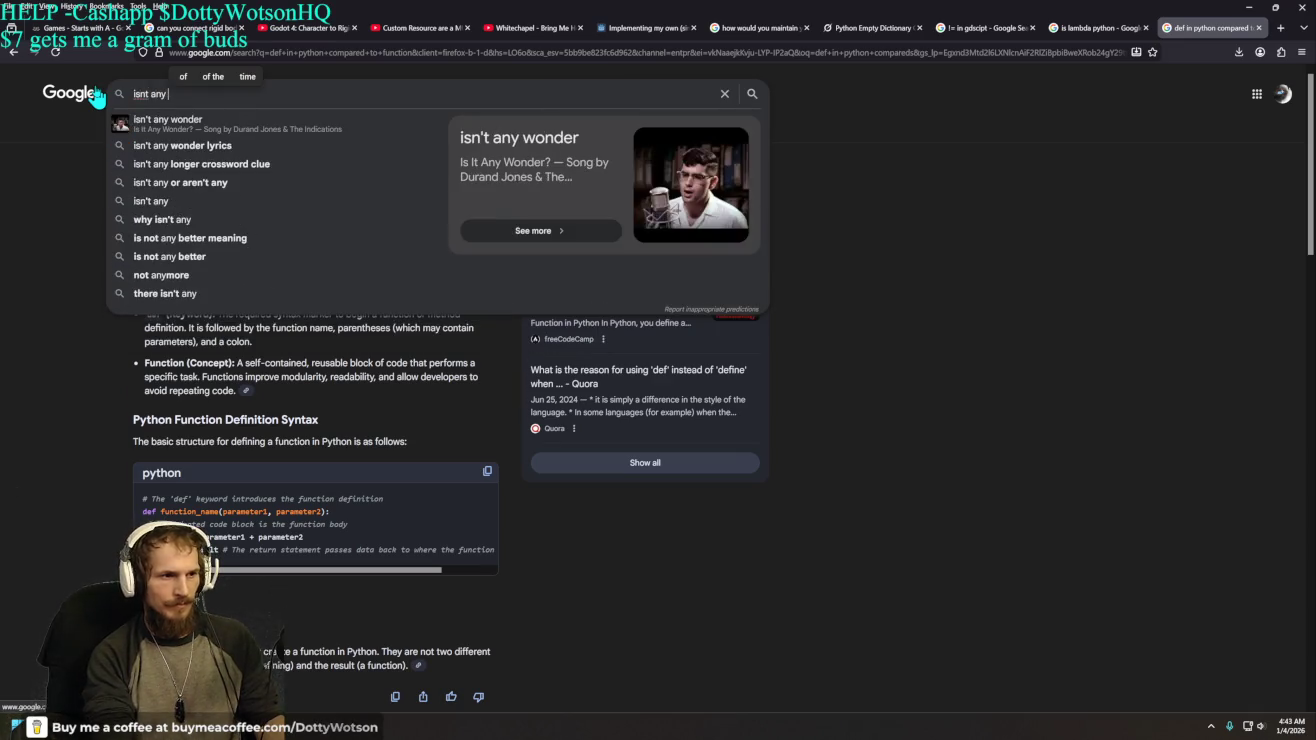
type("function re")
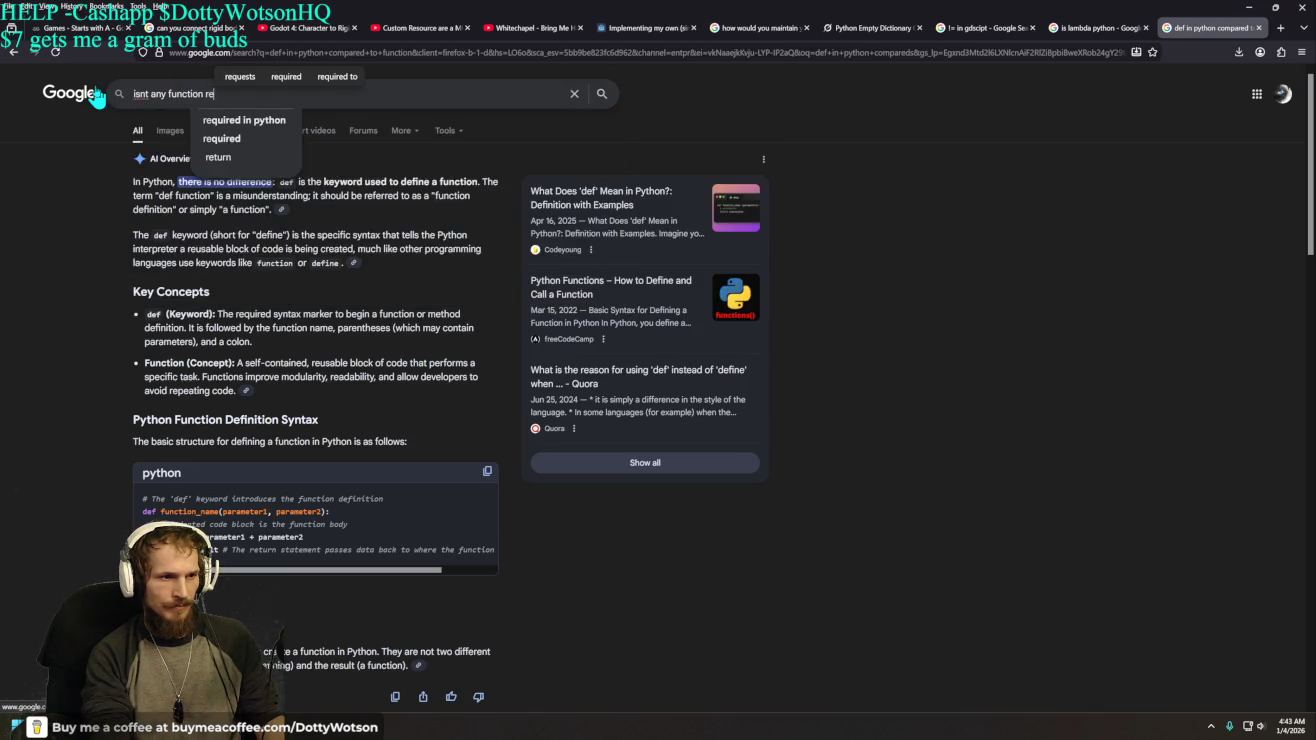
type("suable in")
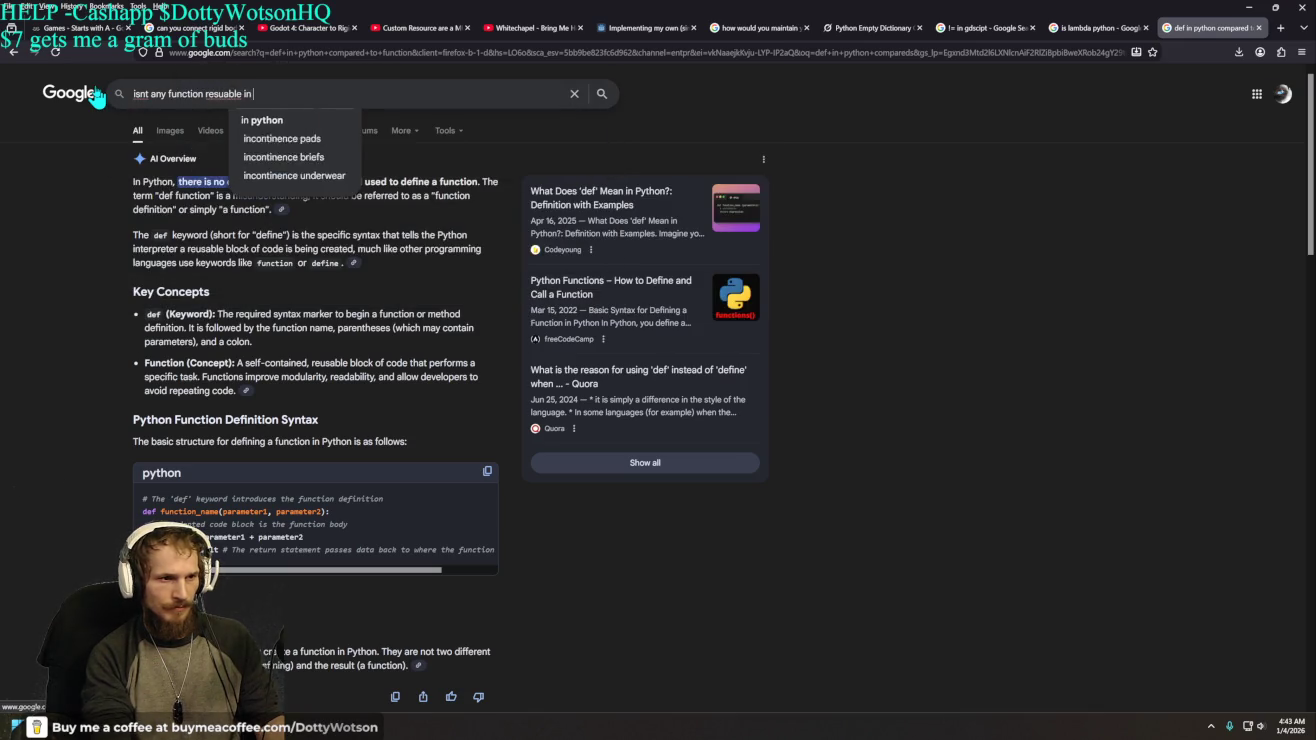
type(" python")
key("Return")
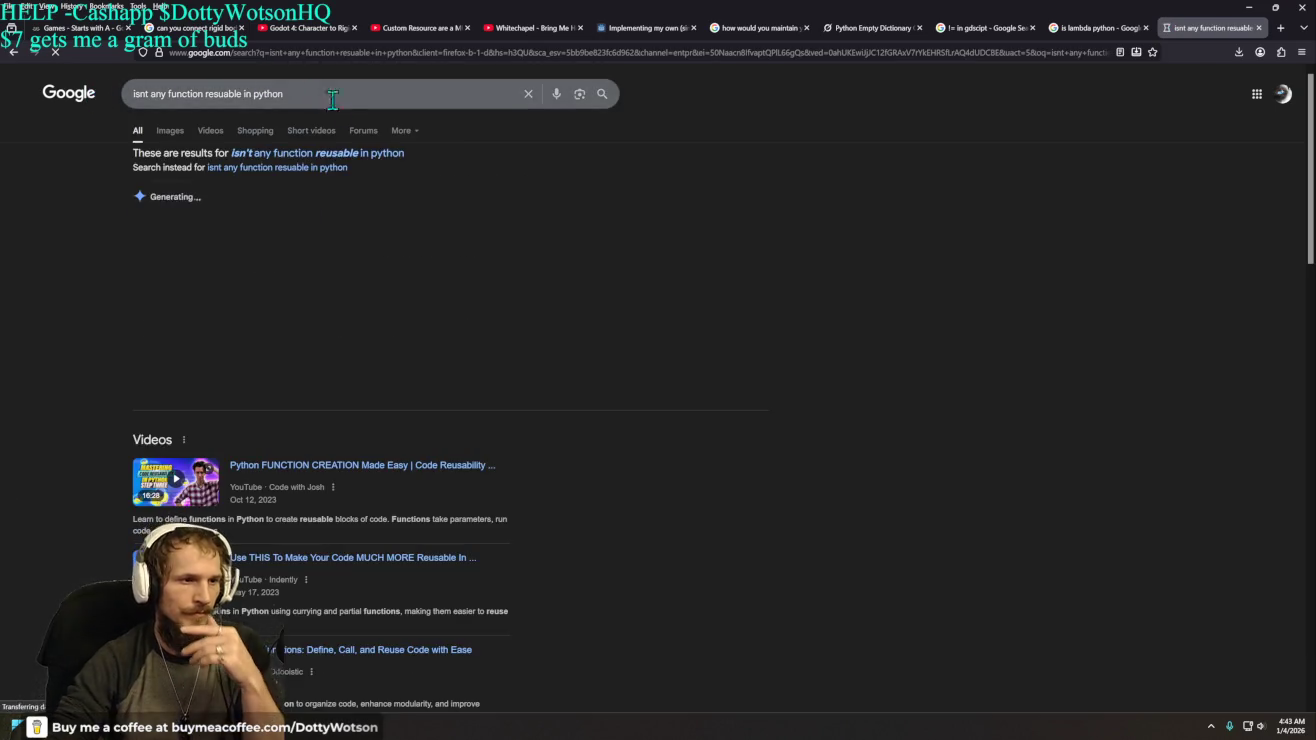
left_click(355, 156)
left_click(214, 349)
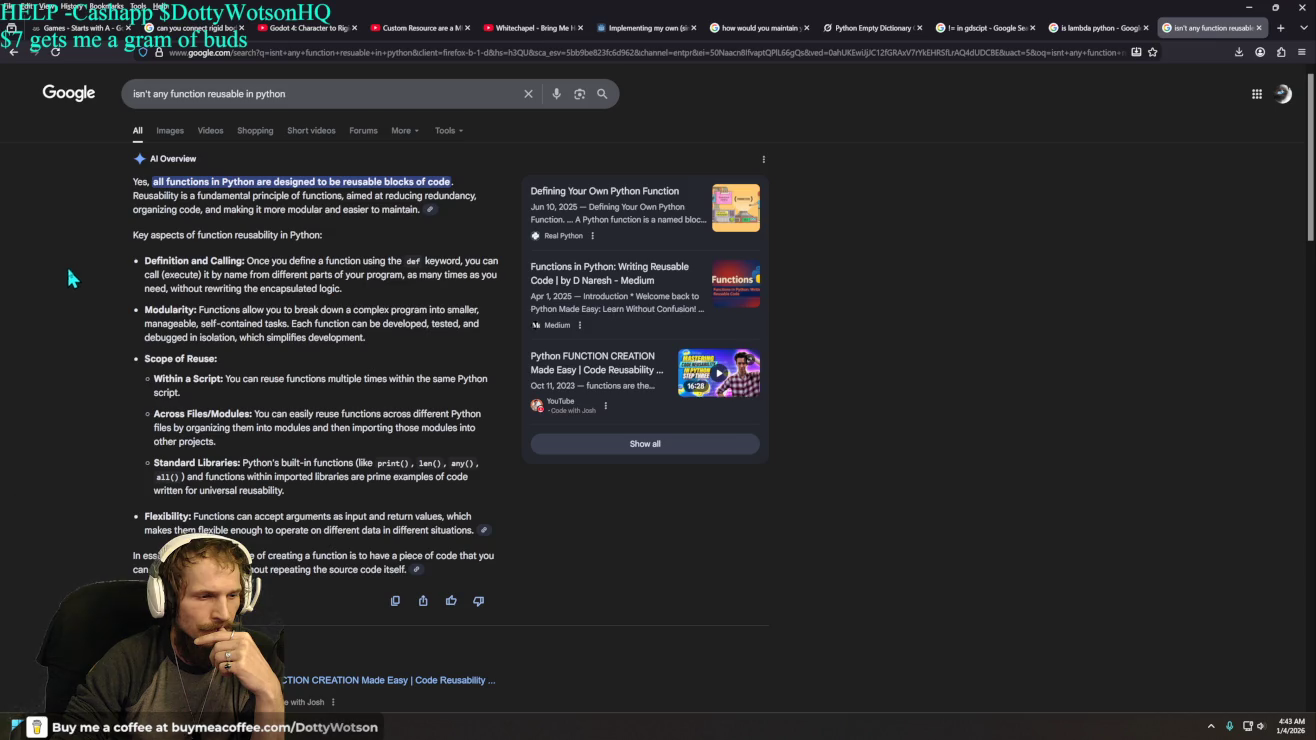
- Extend the query with 'so why use def' and expand the new AI Overview
left_click(329, 92)
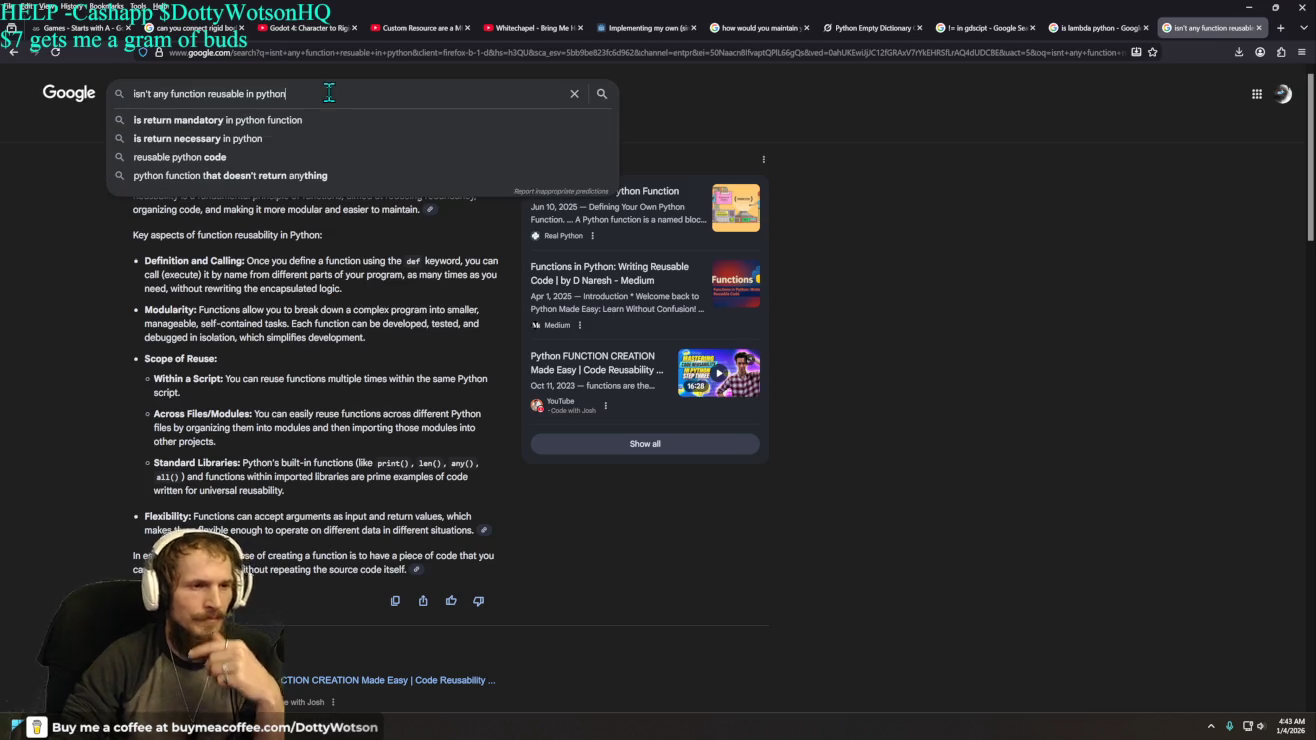
type("s")
key("BackSpace")
type("so why use ")
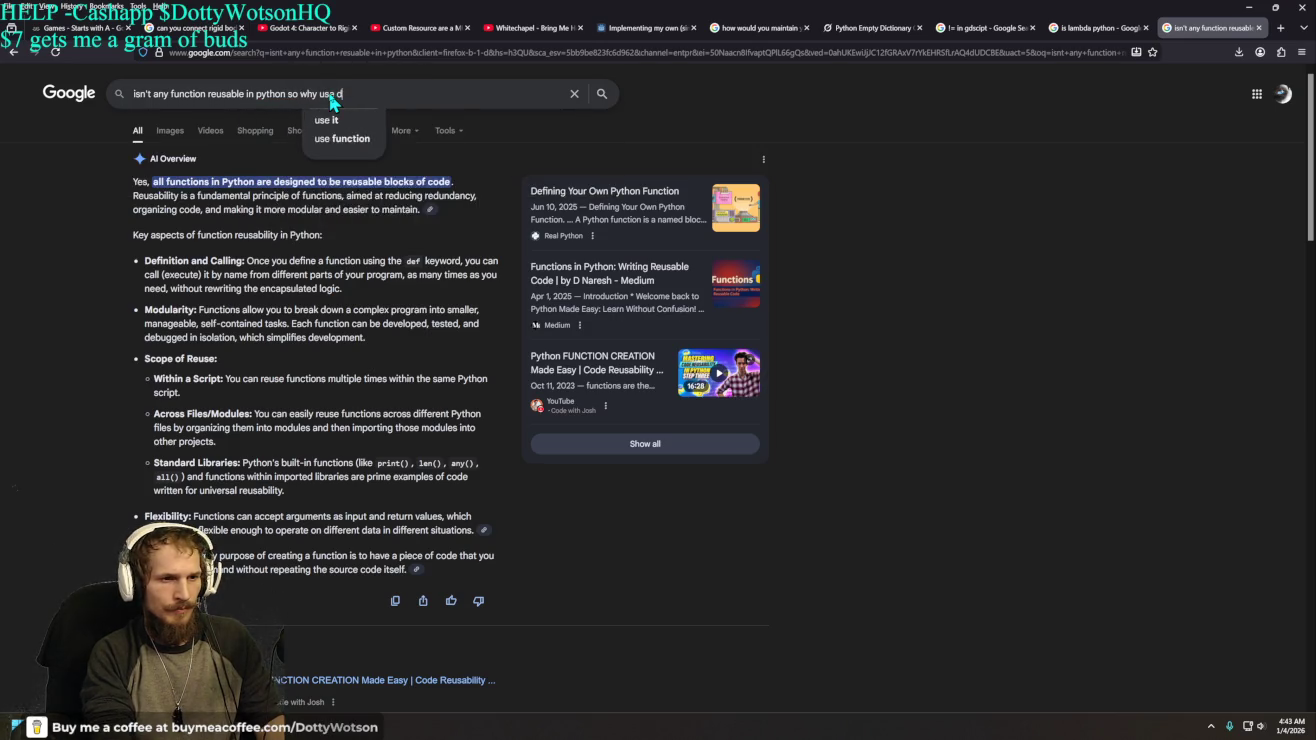
type("def")
key("Return")
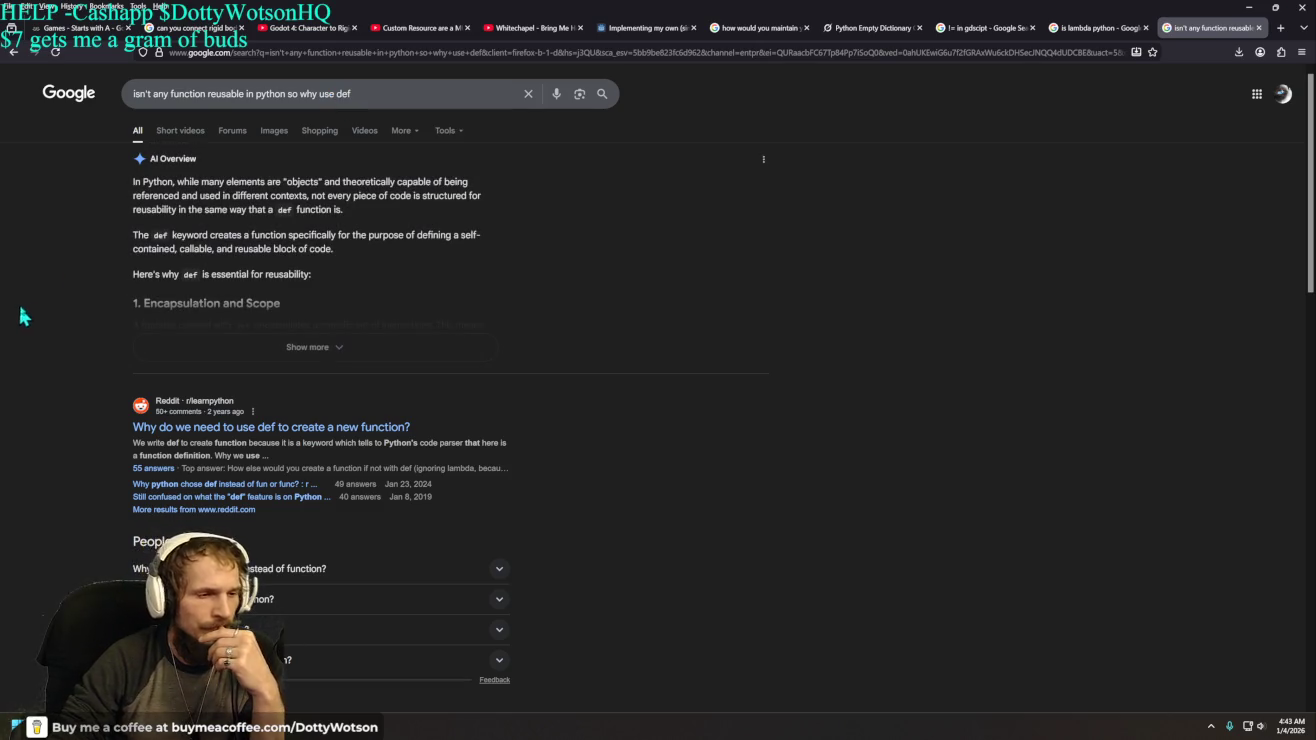
left_click(311, 348)
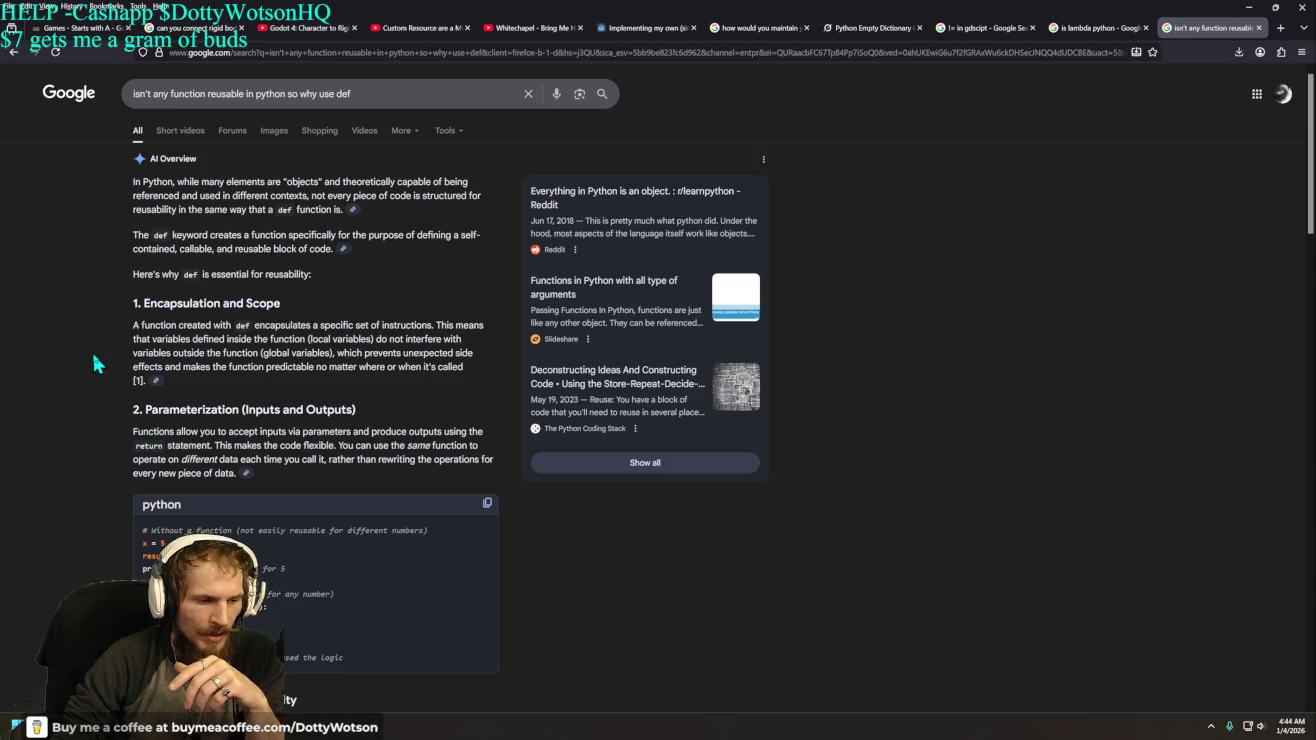
- Search Google for 'why isnt def in gdscript' and expand the AI Overview comparing func and def
left_click_drag(350, 94, 88, 108)
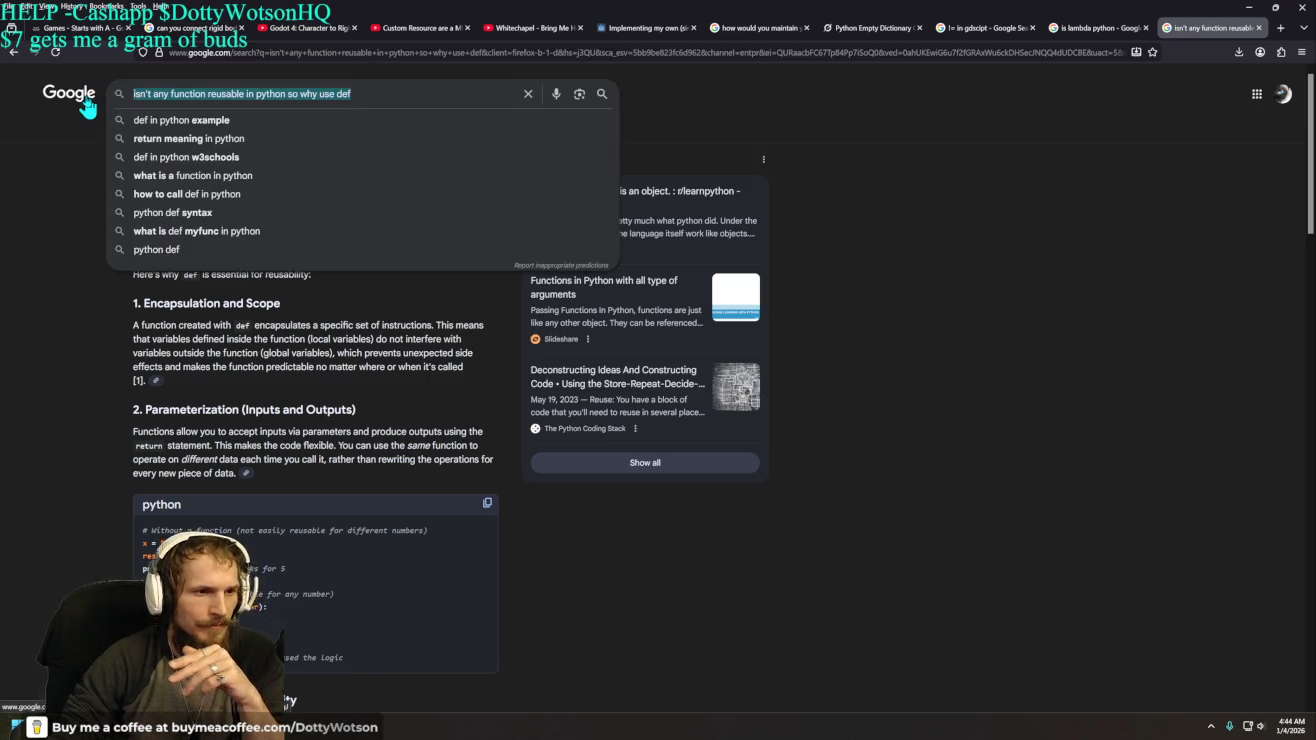
type("why ")
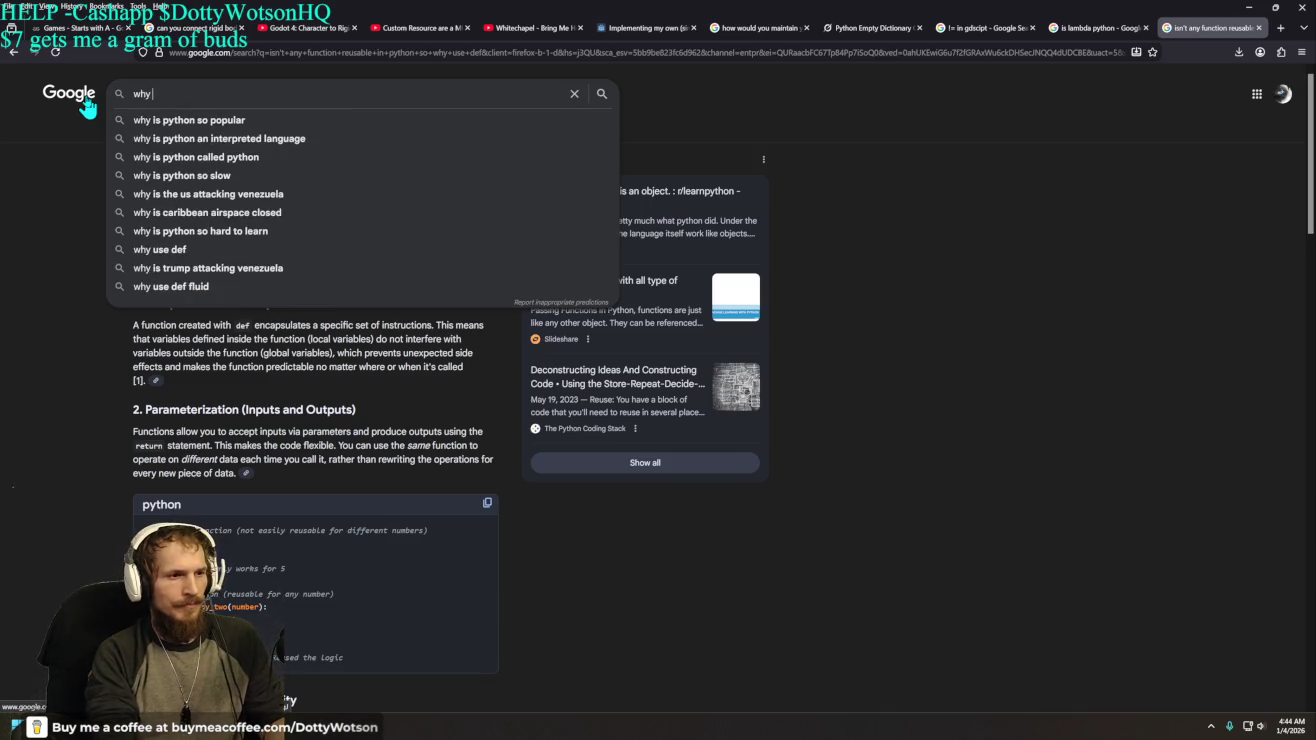
type("isnt def in gd")
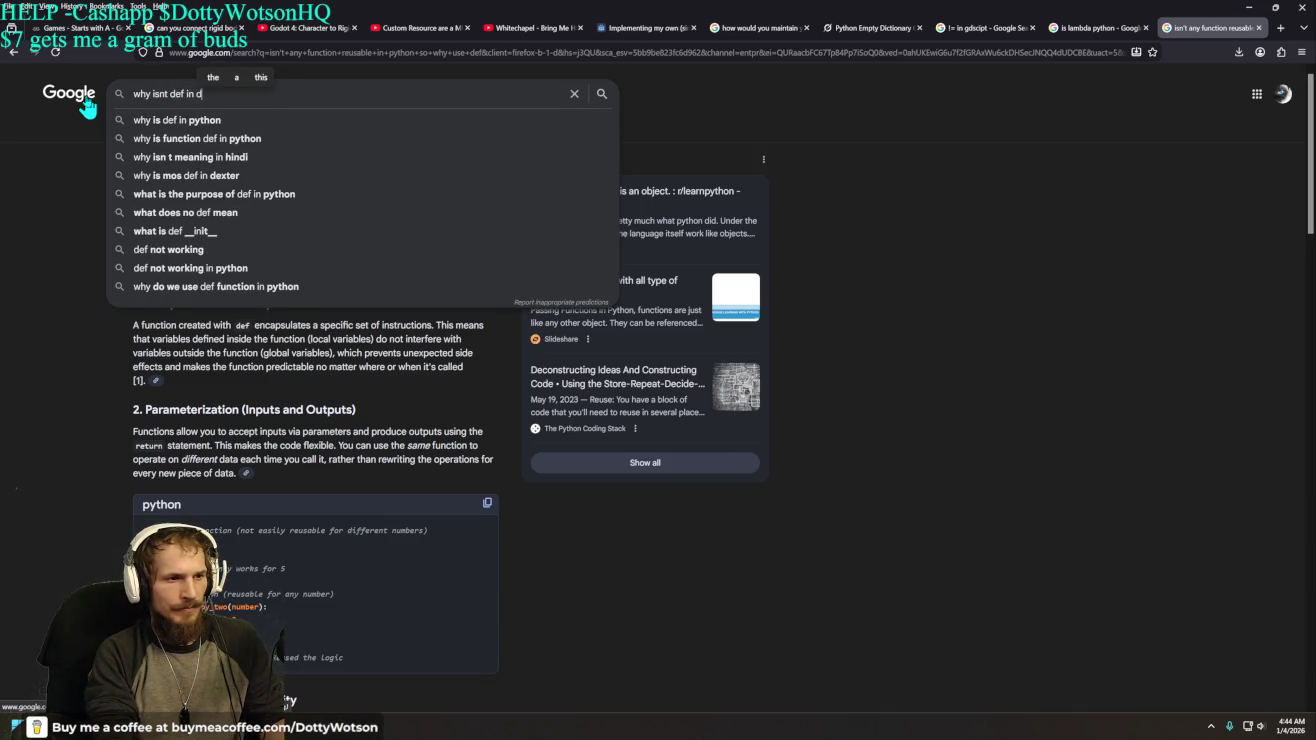
type("script")
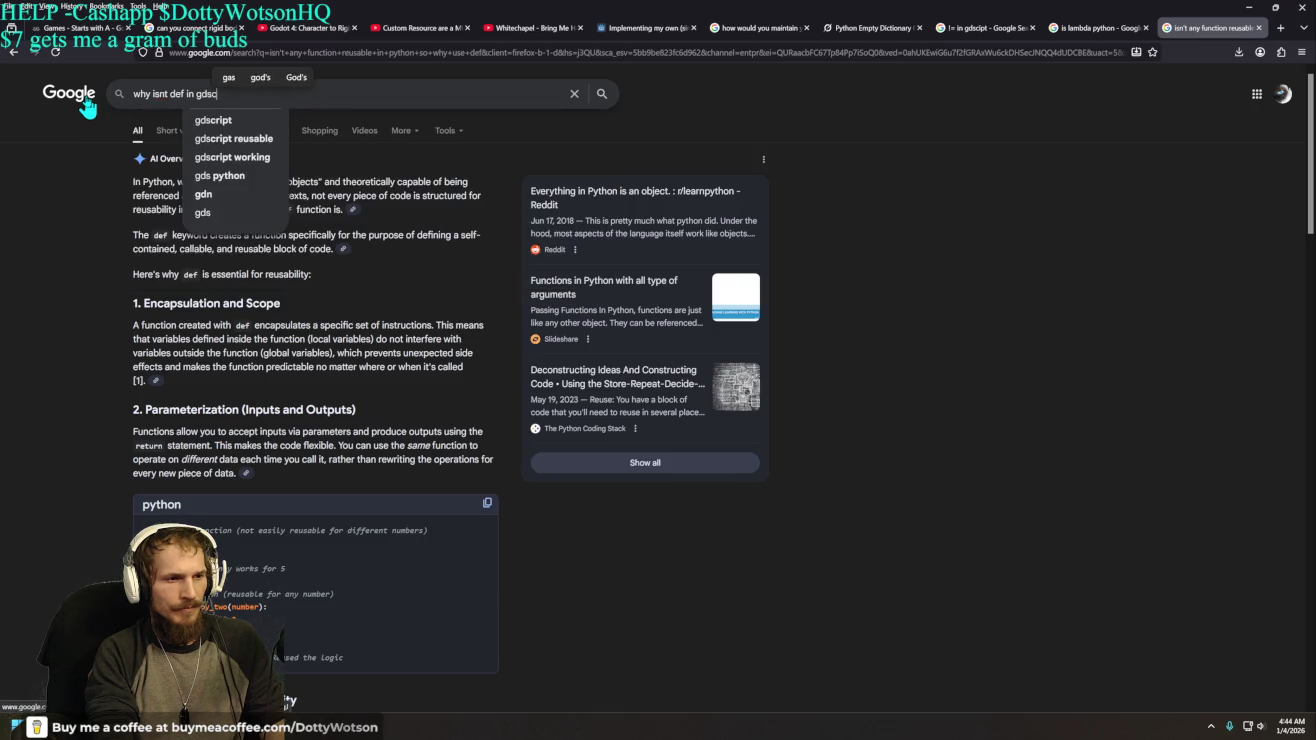
key("Return")
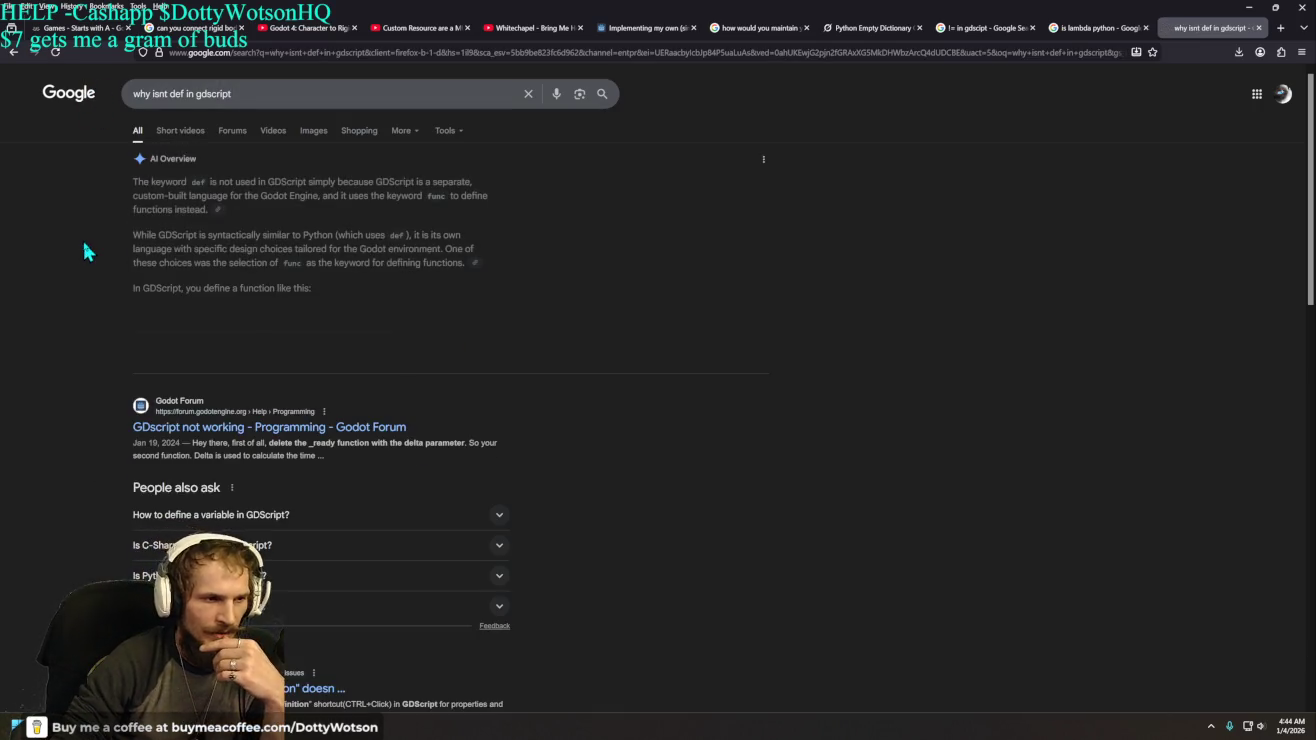
left_click(324, 350)
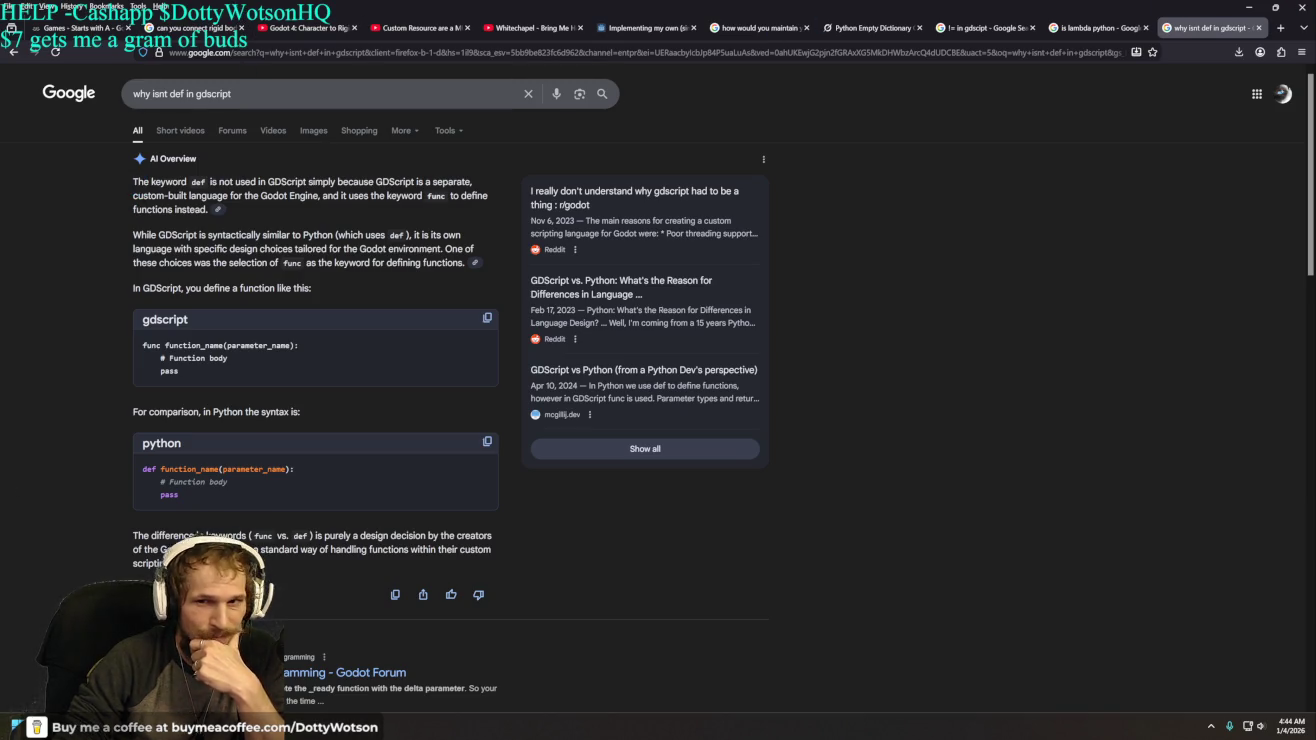
- Close the three Google tabs on def, Python lambda and '!=' in GDScript
middle_click(1189, 37)
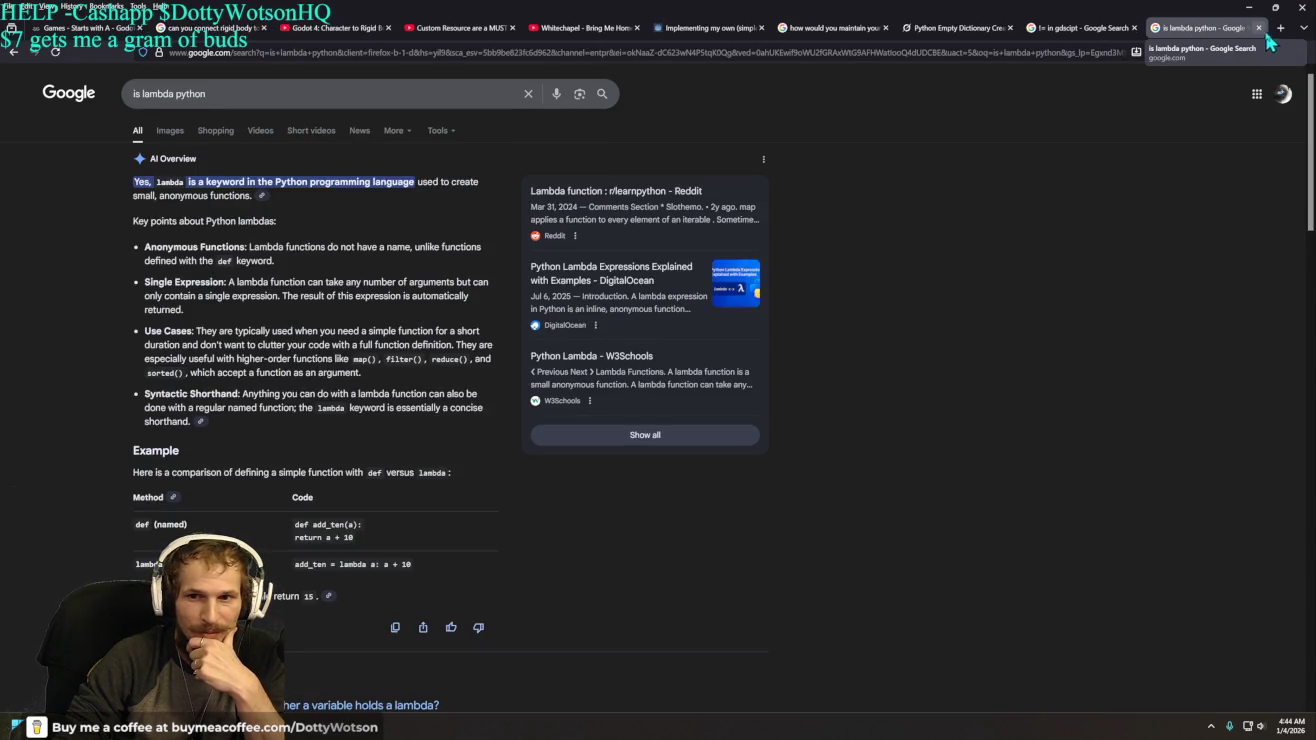
middle_click(1189, 37)
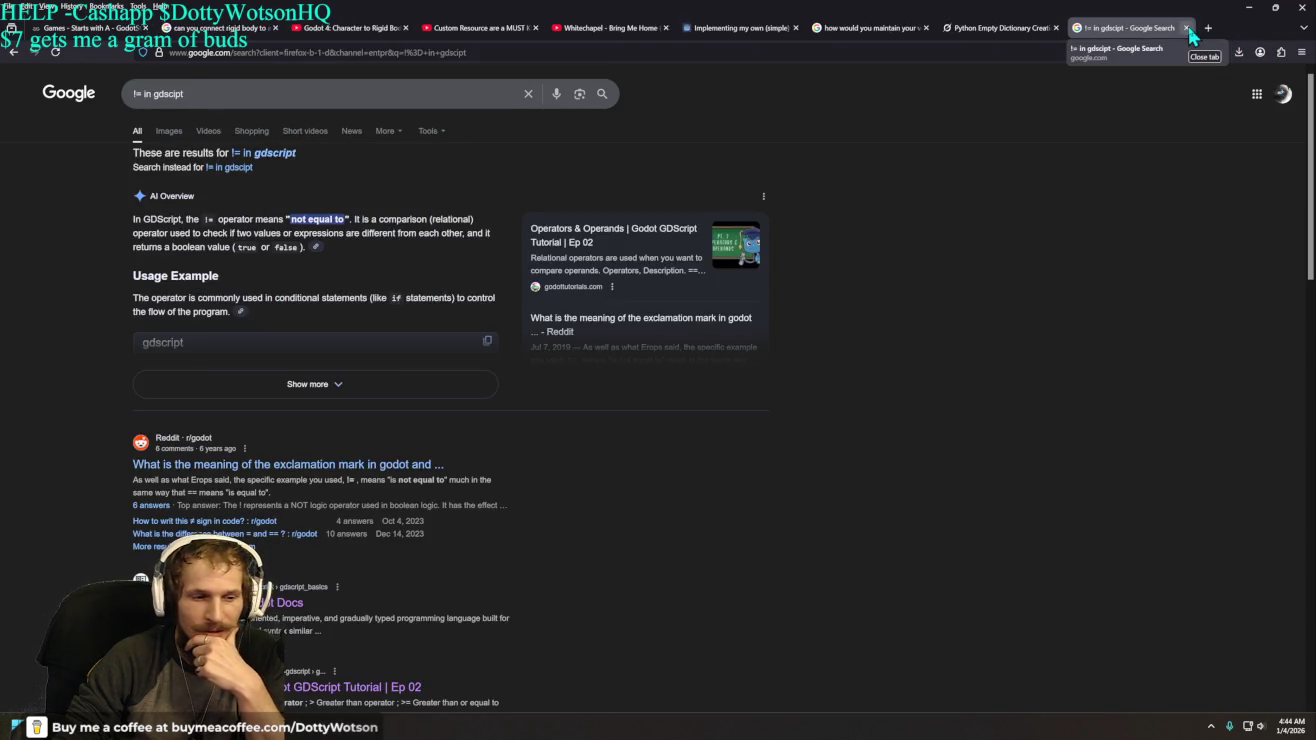
left_click(1188, 30)
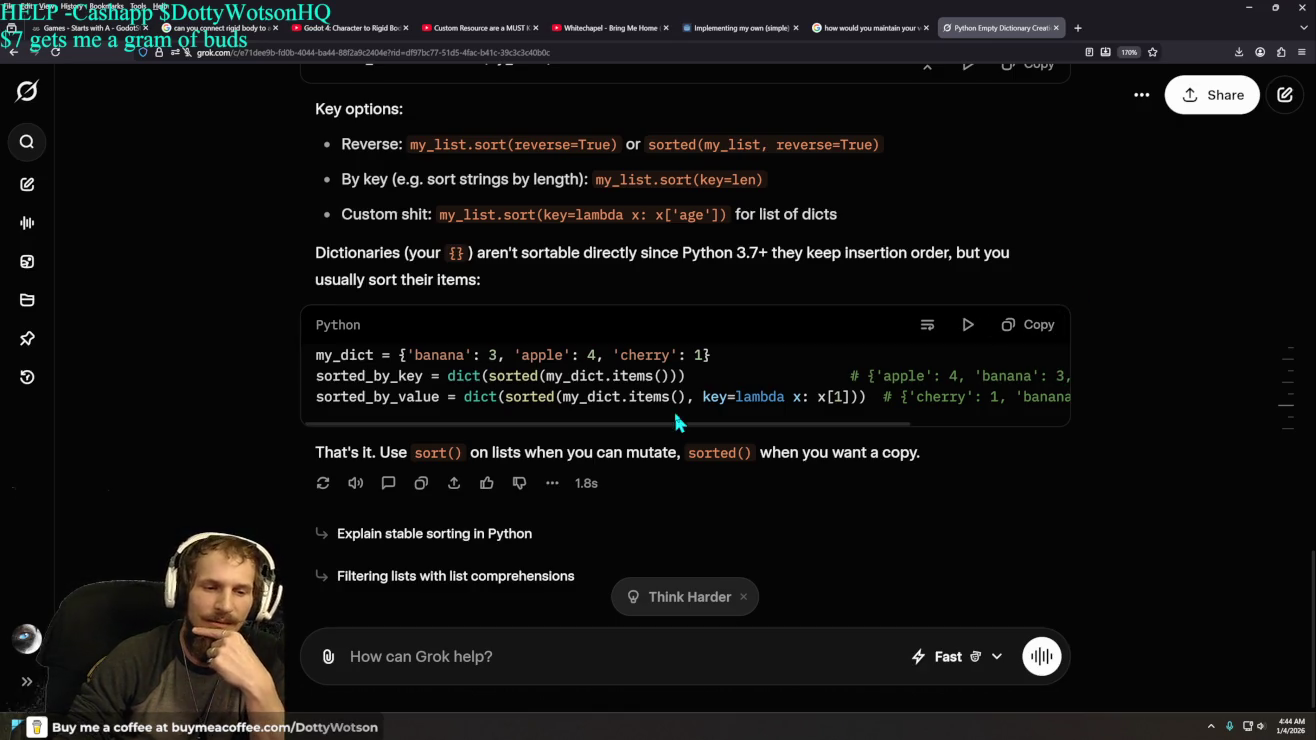
- Back in Grok, bring up the full searchable chat history
scroll(1135, 414, "up", 3)
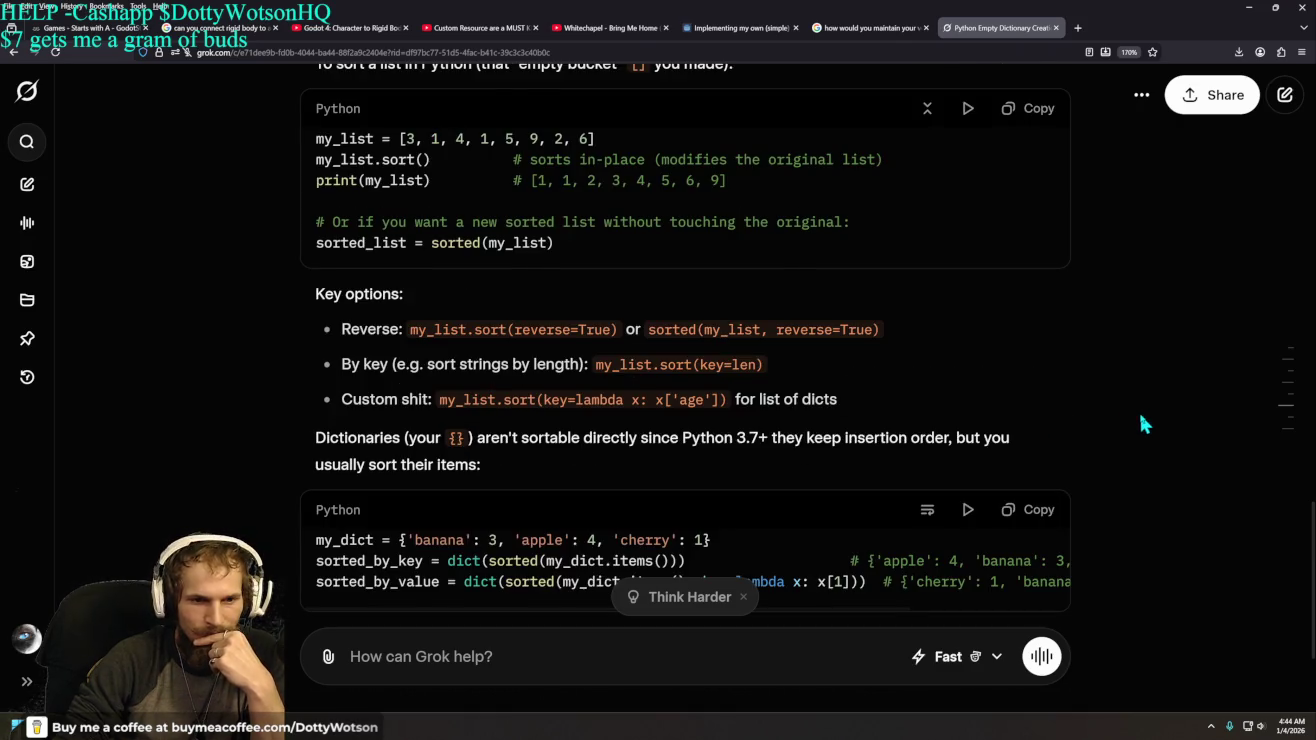
scroll(1146, 424, "down", 3)
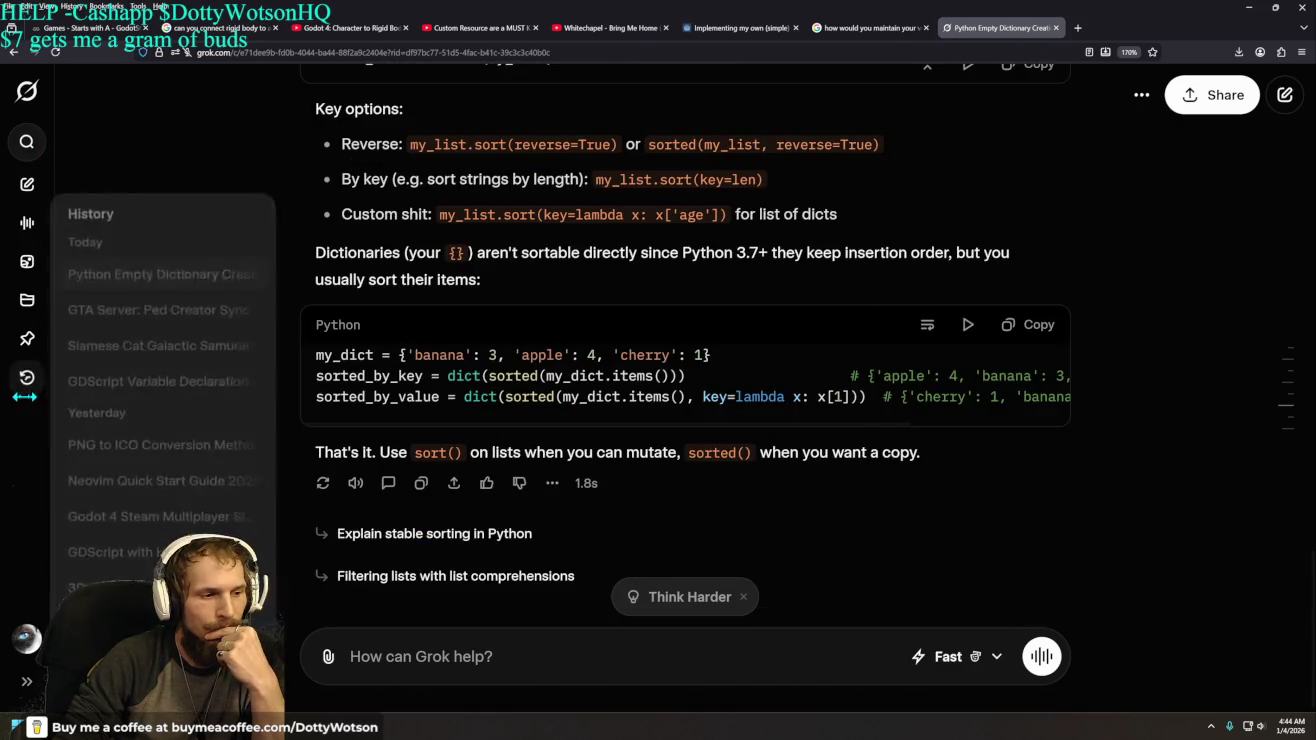
left_click(24, 397)
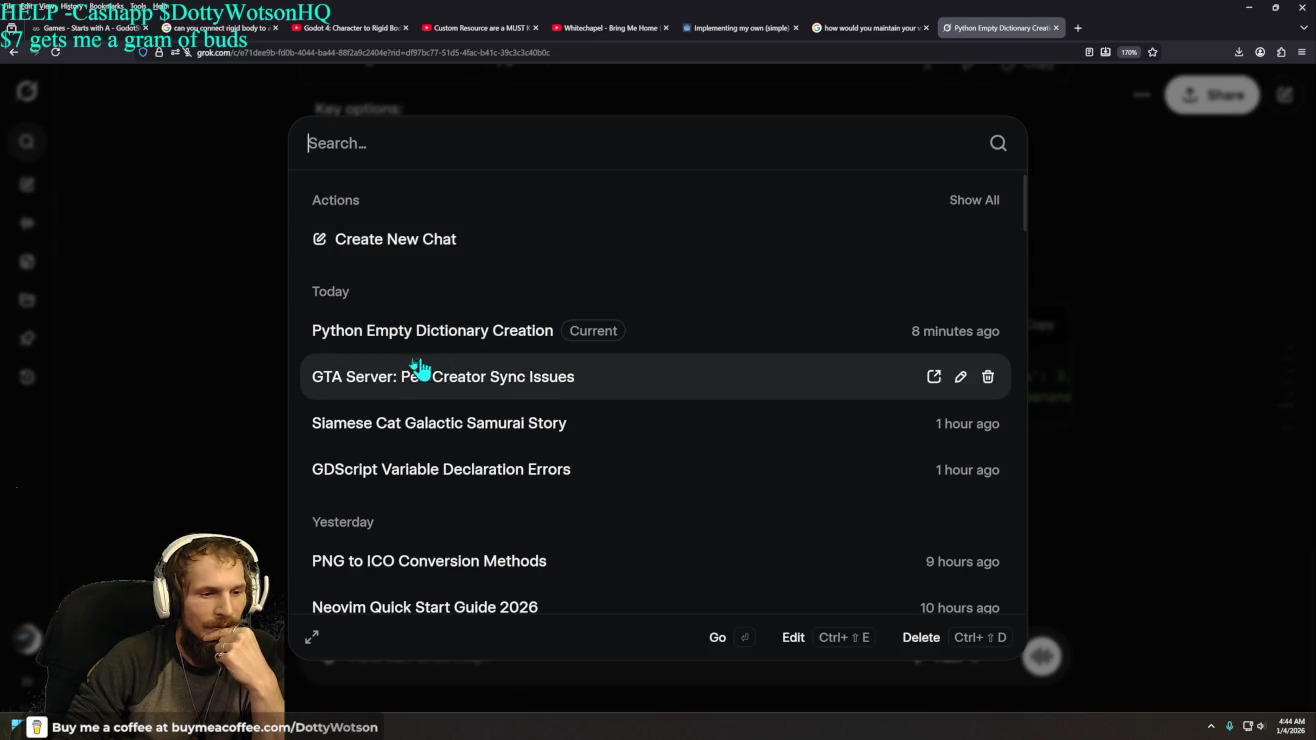
- Open the 'GTA Server: Ped Creator Sync Issues' chat and review the end of its last reply
left_click(440, 393)
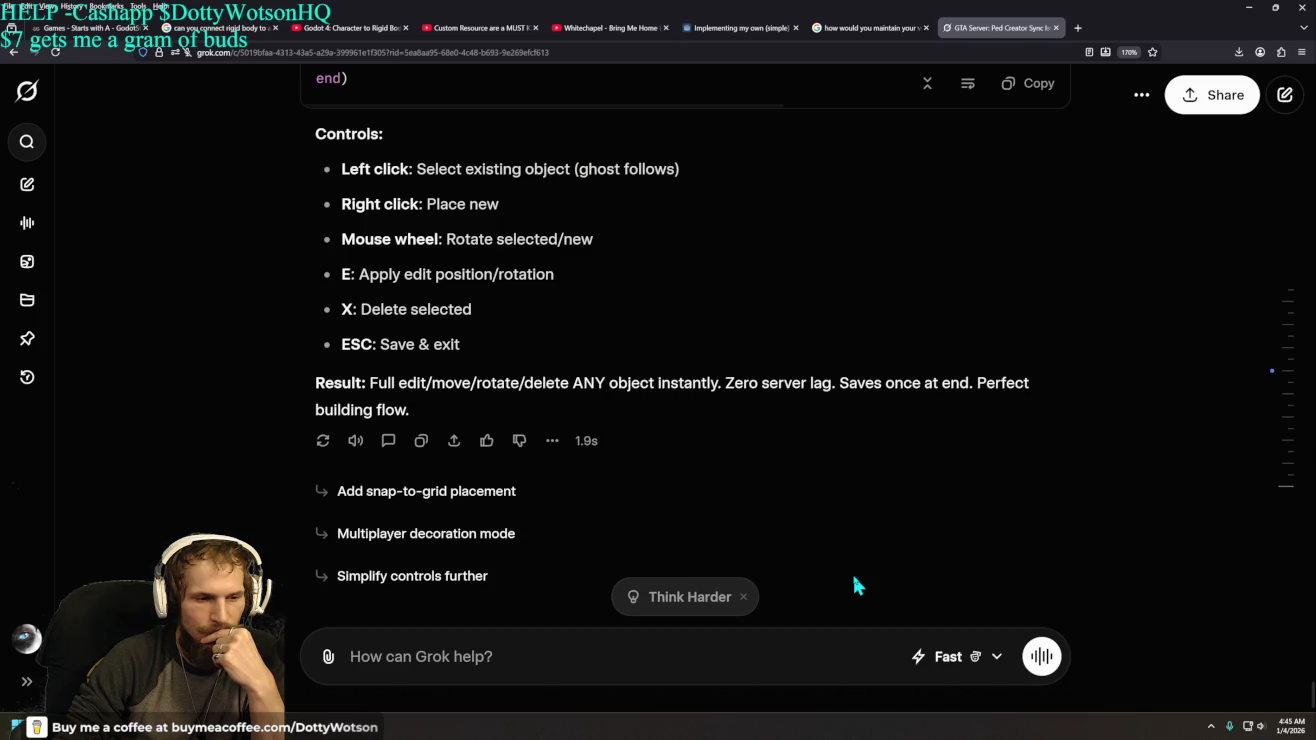
scroll(853, 585, "up", 2)
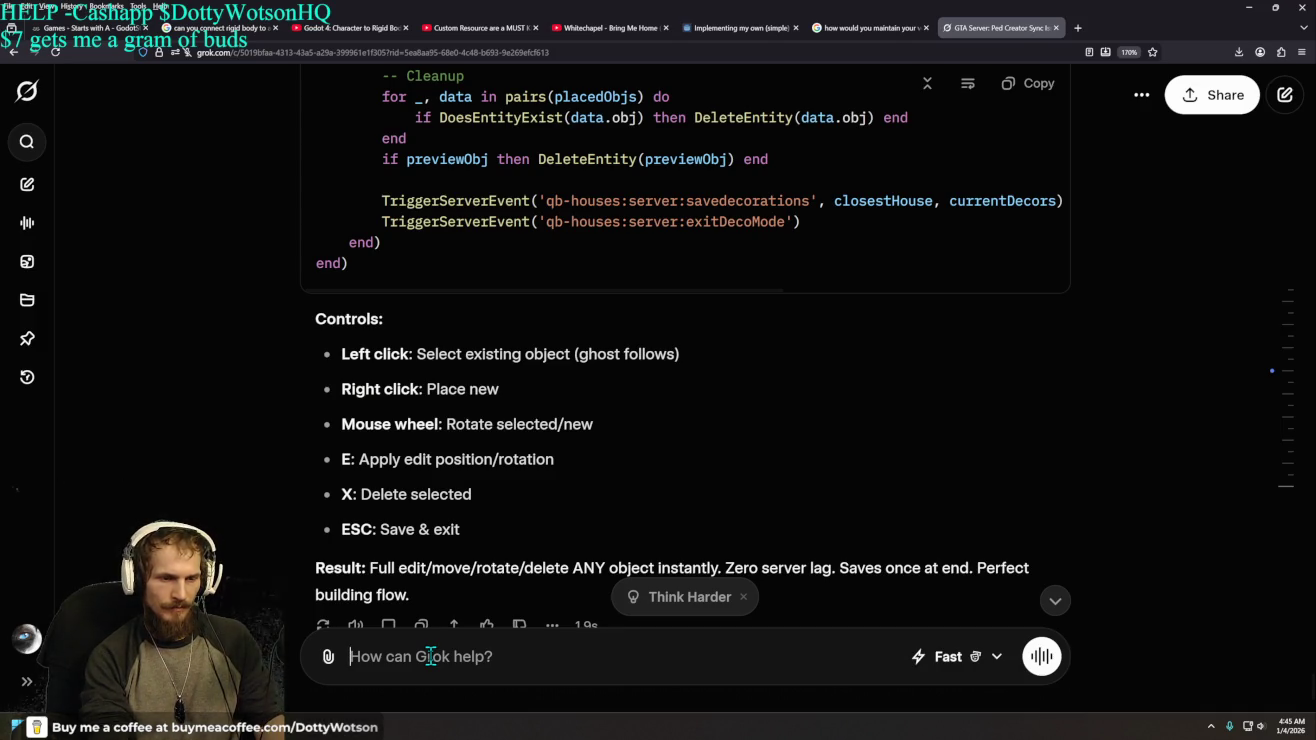
- Ask Grok how to more easily make your own custom models and add them to the game, then read the answer
type("i also w")
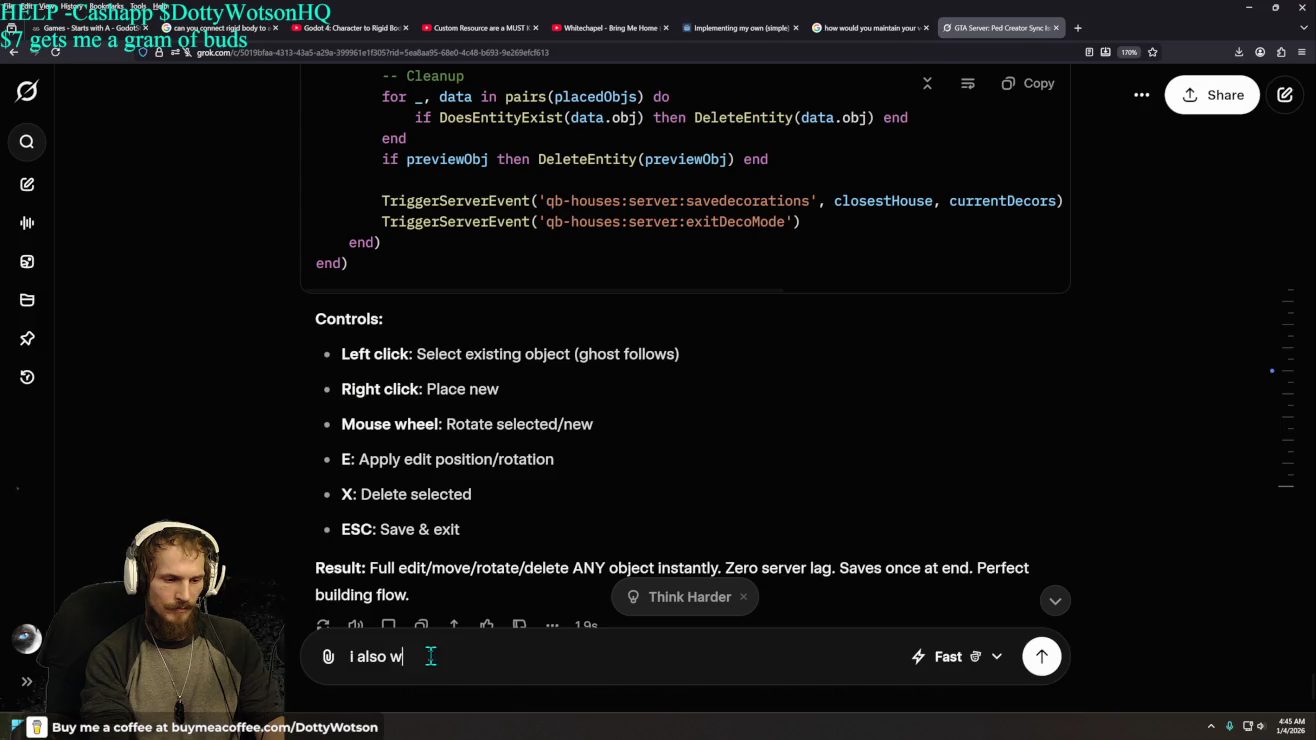
type("anna make it e")
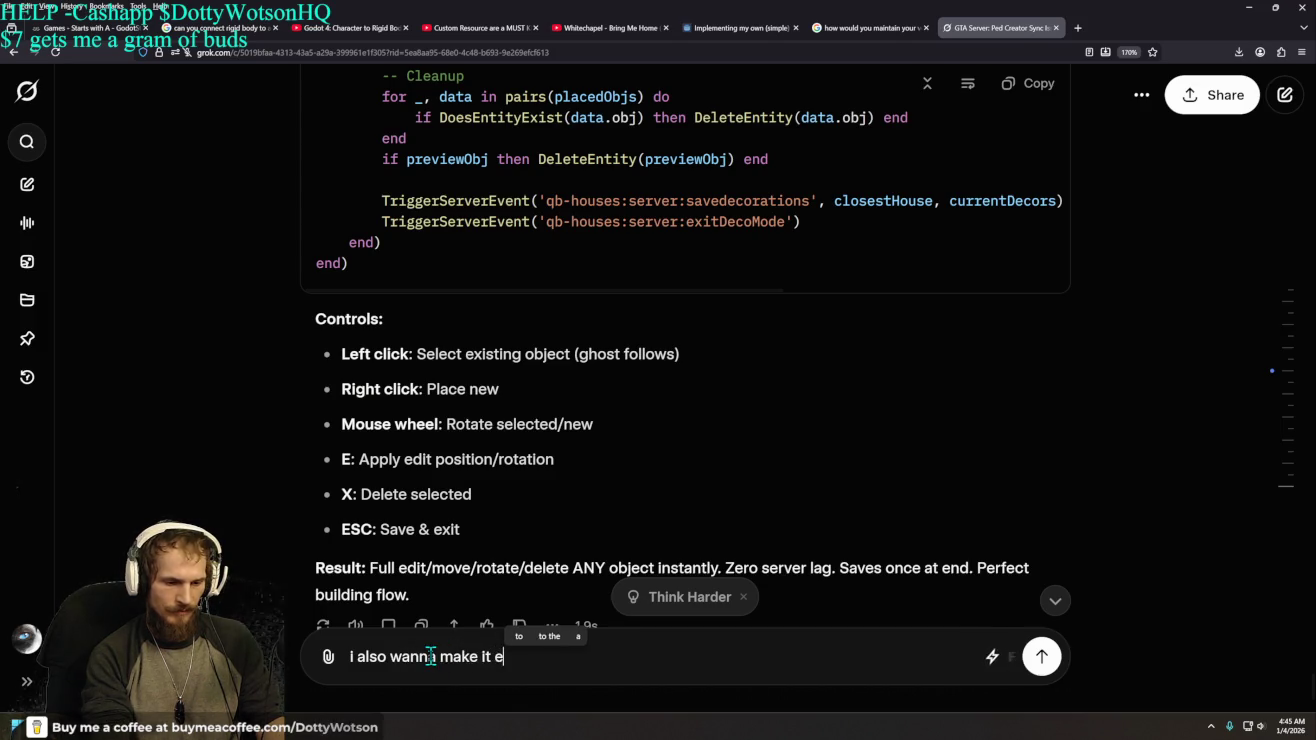
type("asier to get")
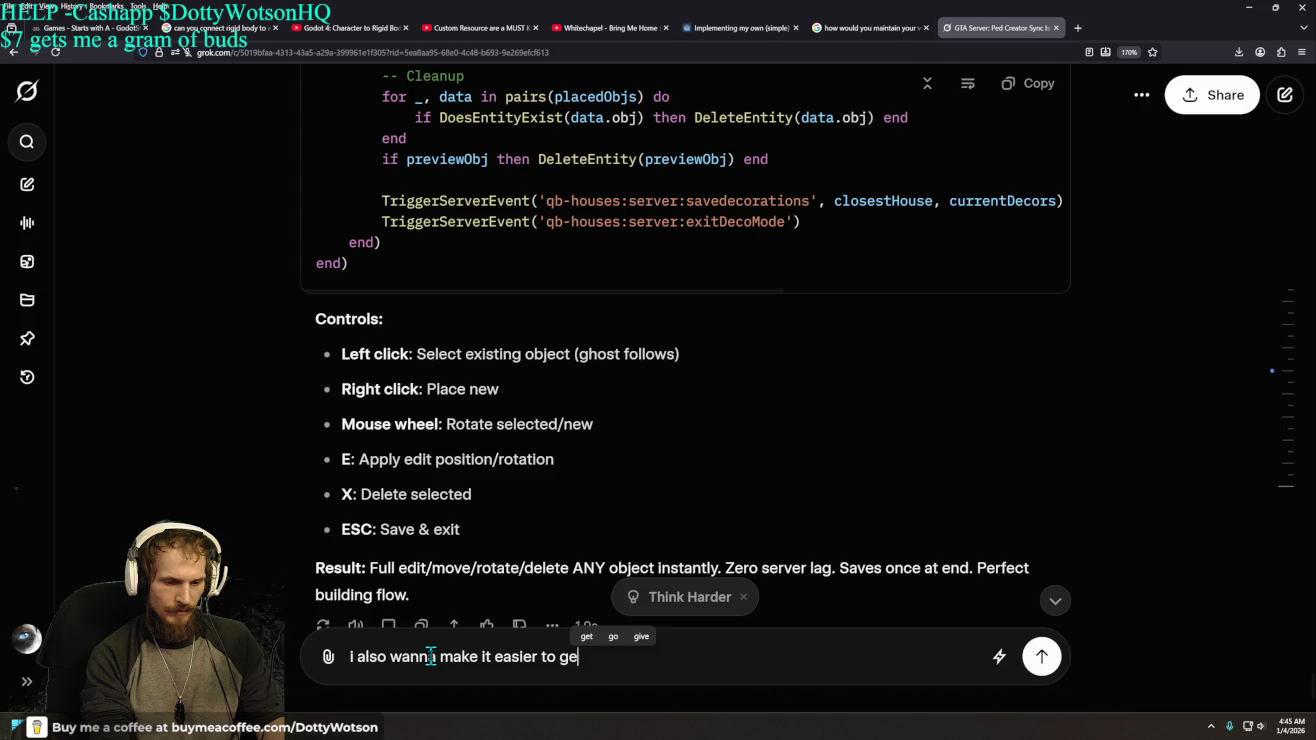
key("BackSpace")
key("BackSpace")
key("BackSpace")
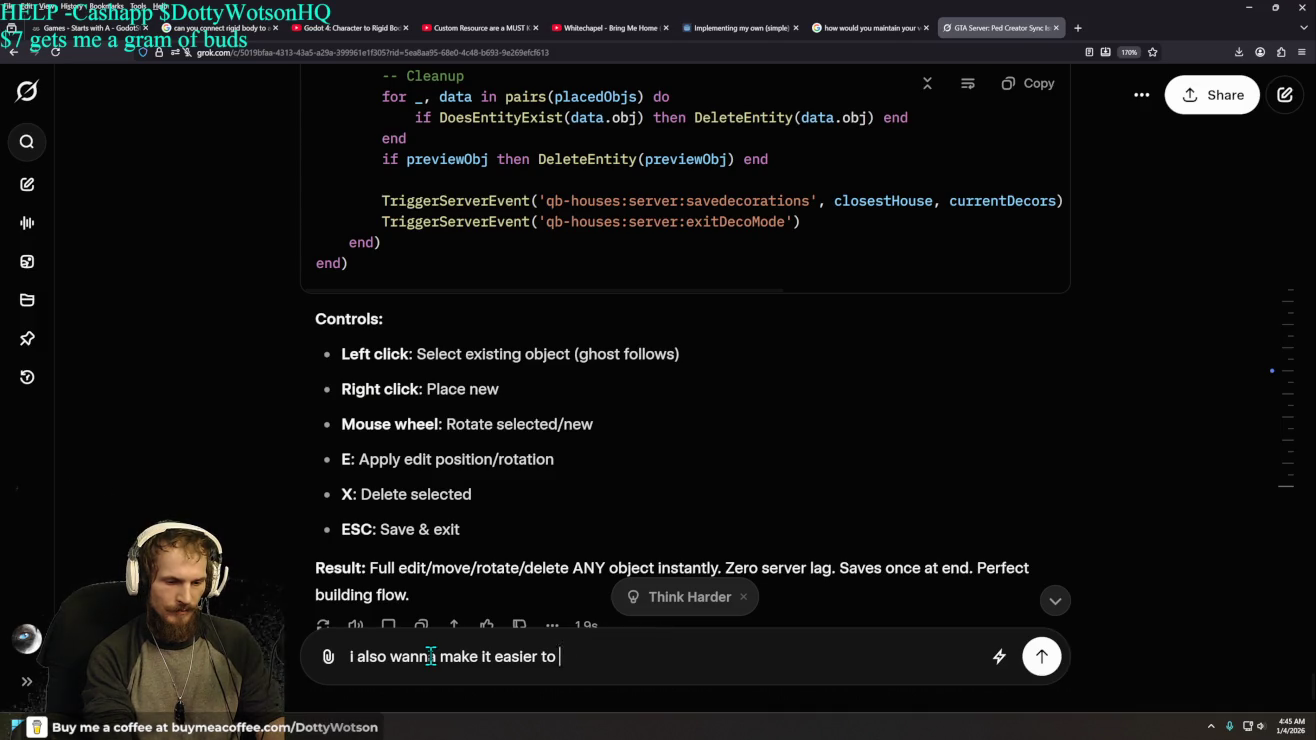
type("makemy o")
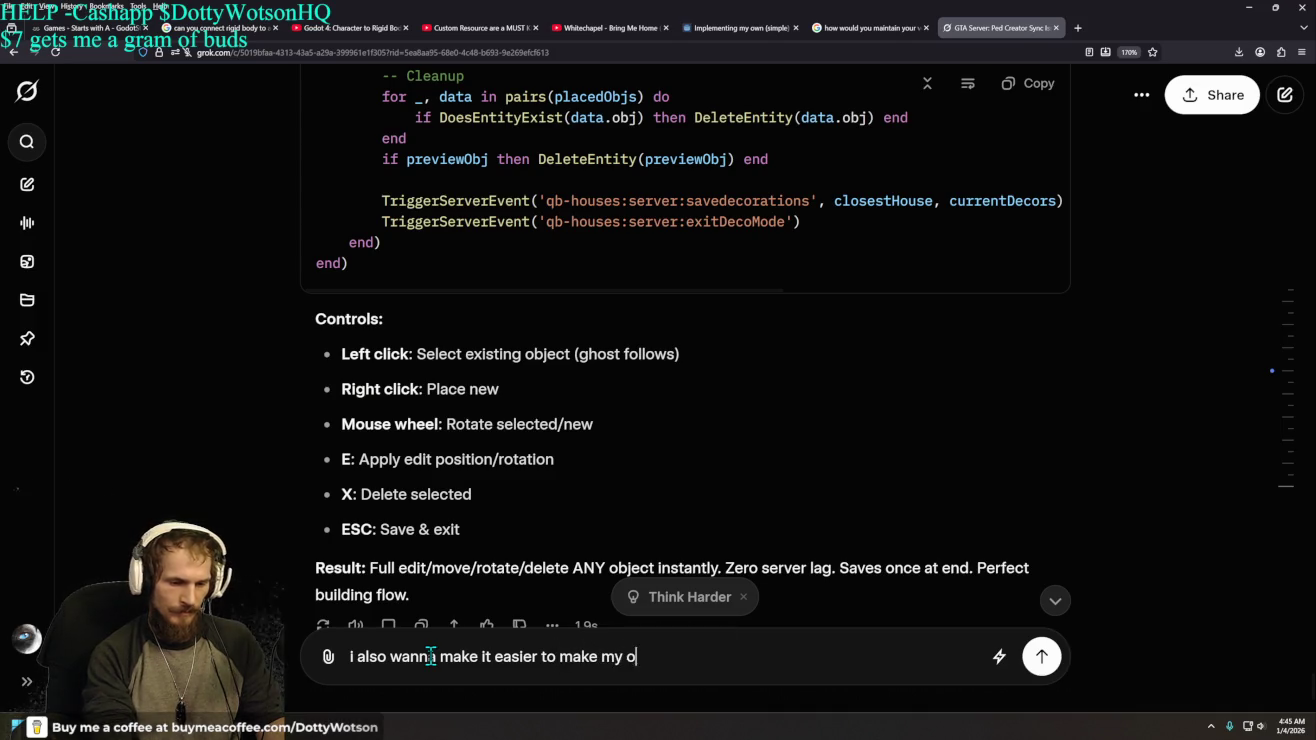
type(" mode")
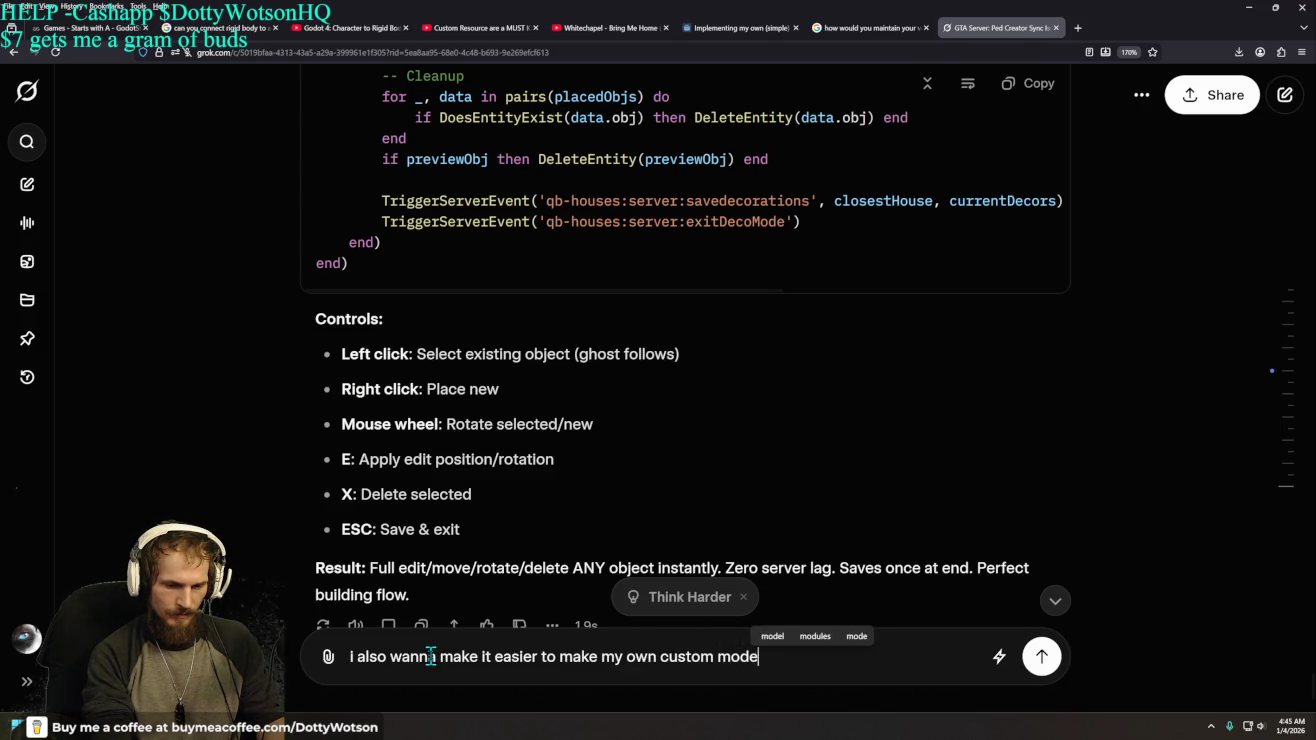
type("ls and put them i")
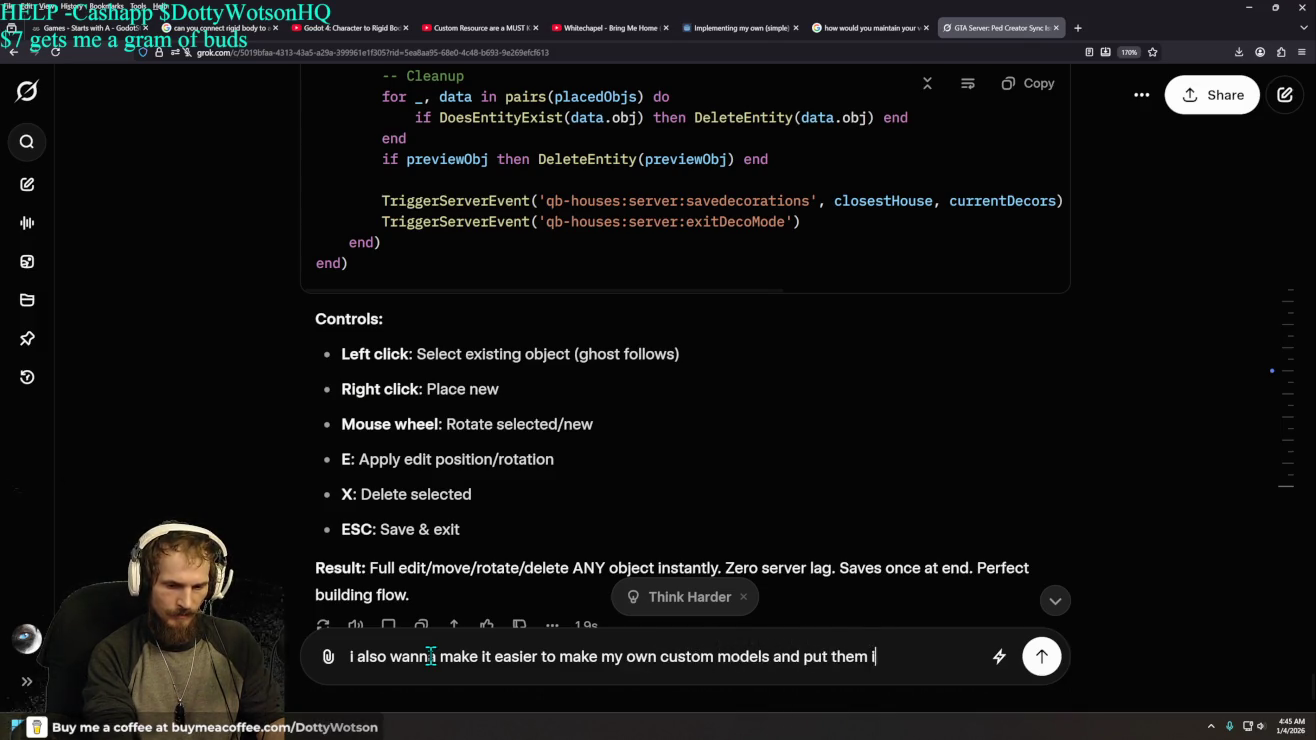
type("nto t this way")
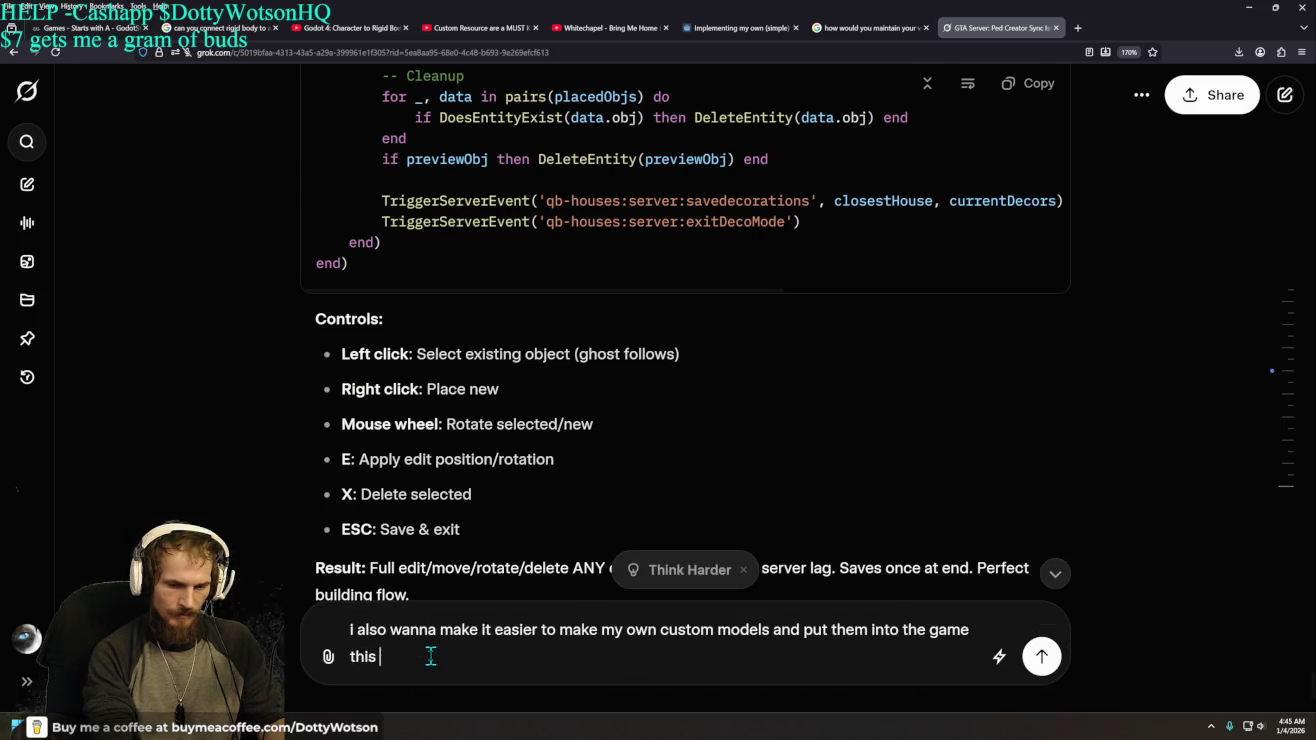
key("Return")
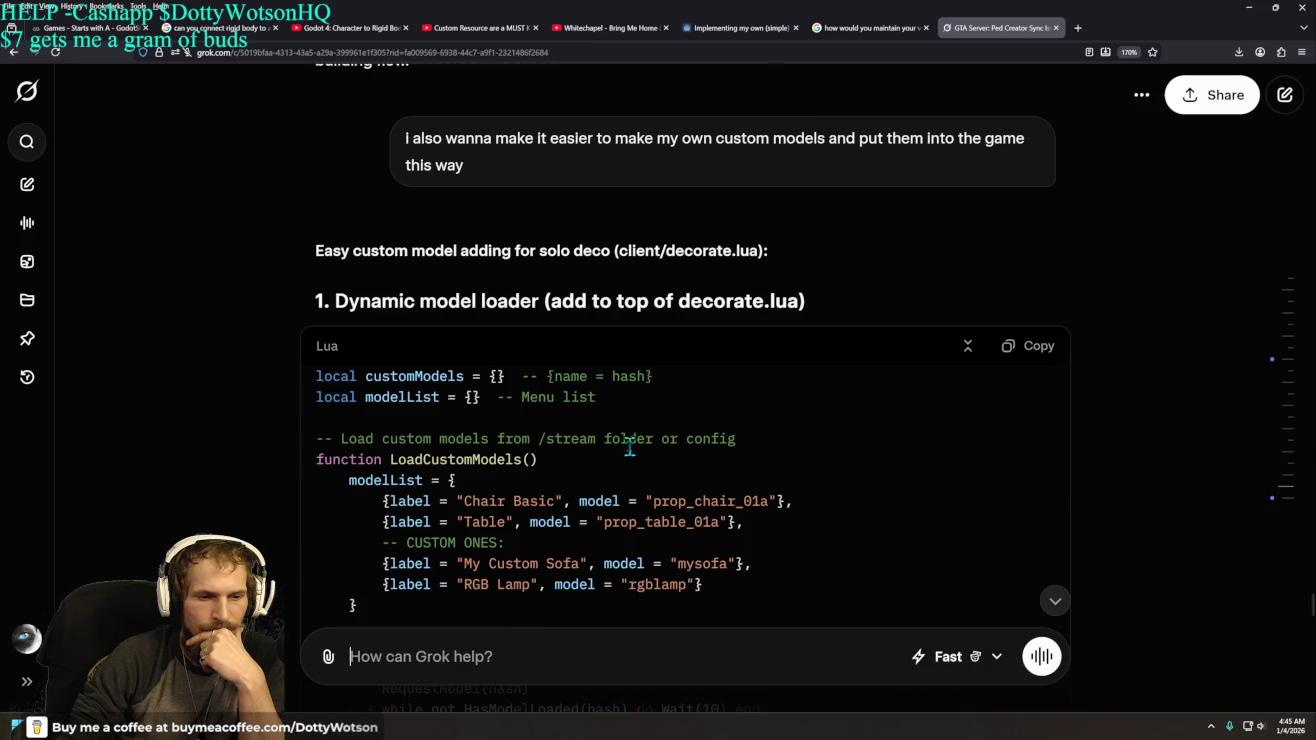
scroll(633, 450, "down", 2)
scroll(638, 451, "down", 5)
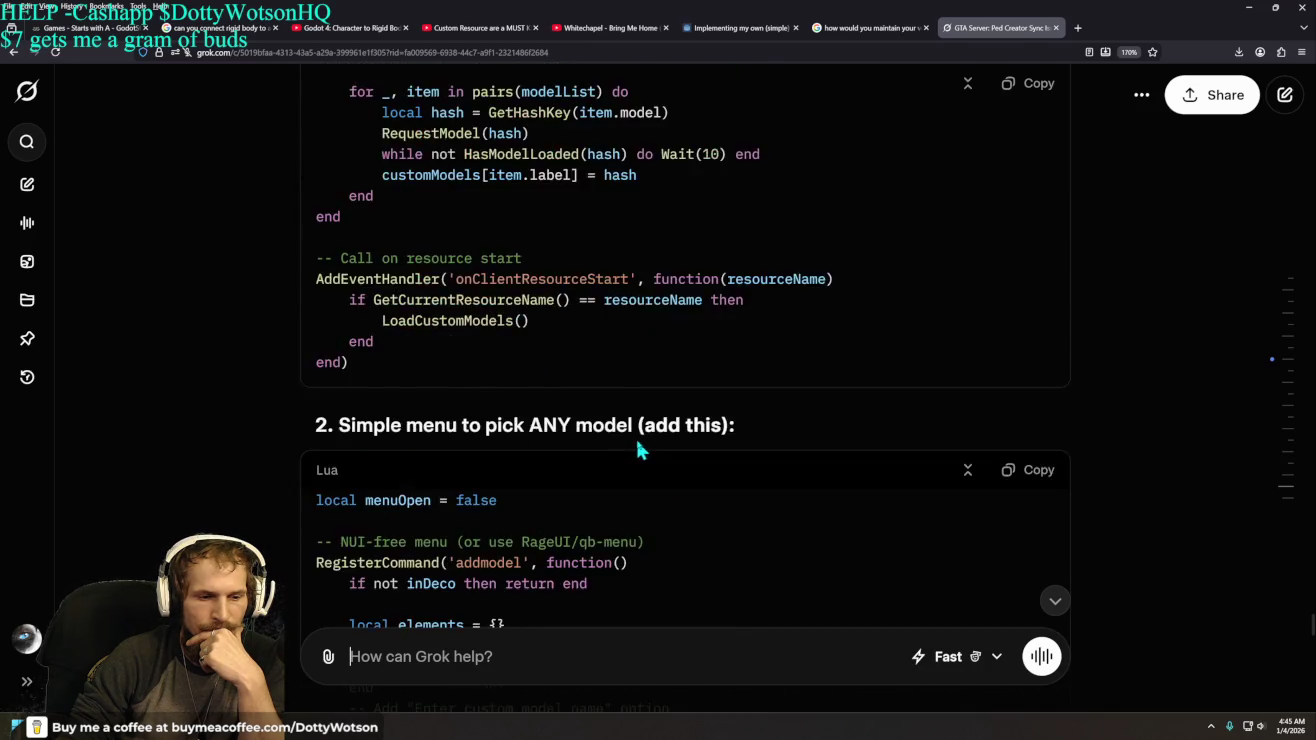
scroll(636, 451, "down", 10)
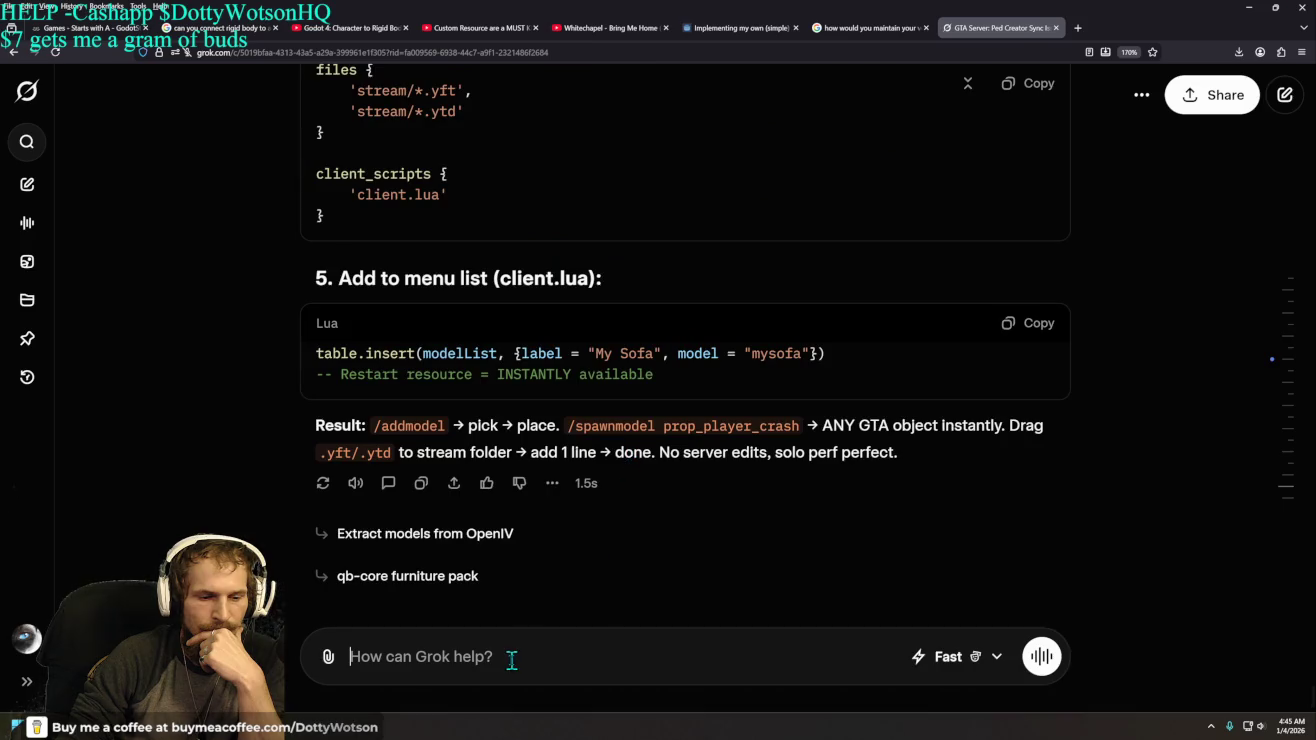
- Tell Grok 'hold up i put that code in but the ui still freezes when i place an object', retrying the failed reply
type("hold up")
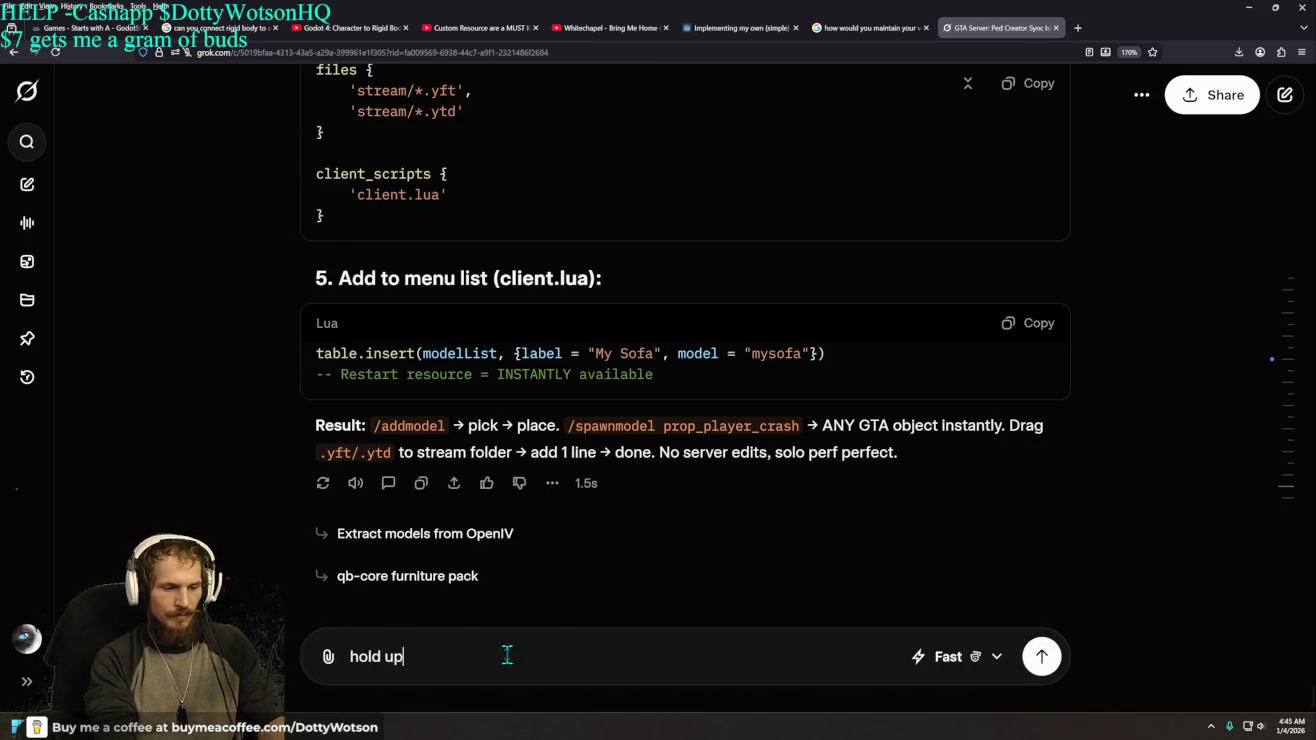
type(" i put that co")
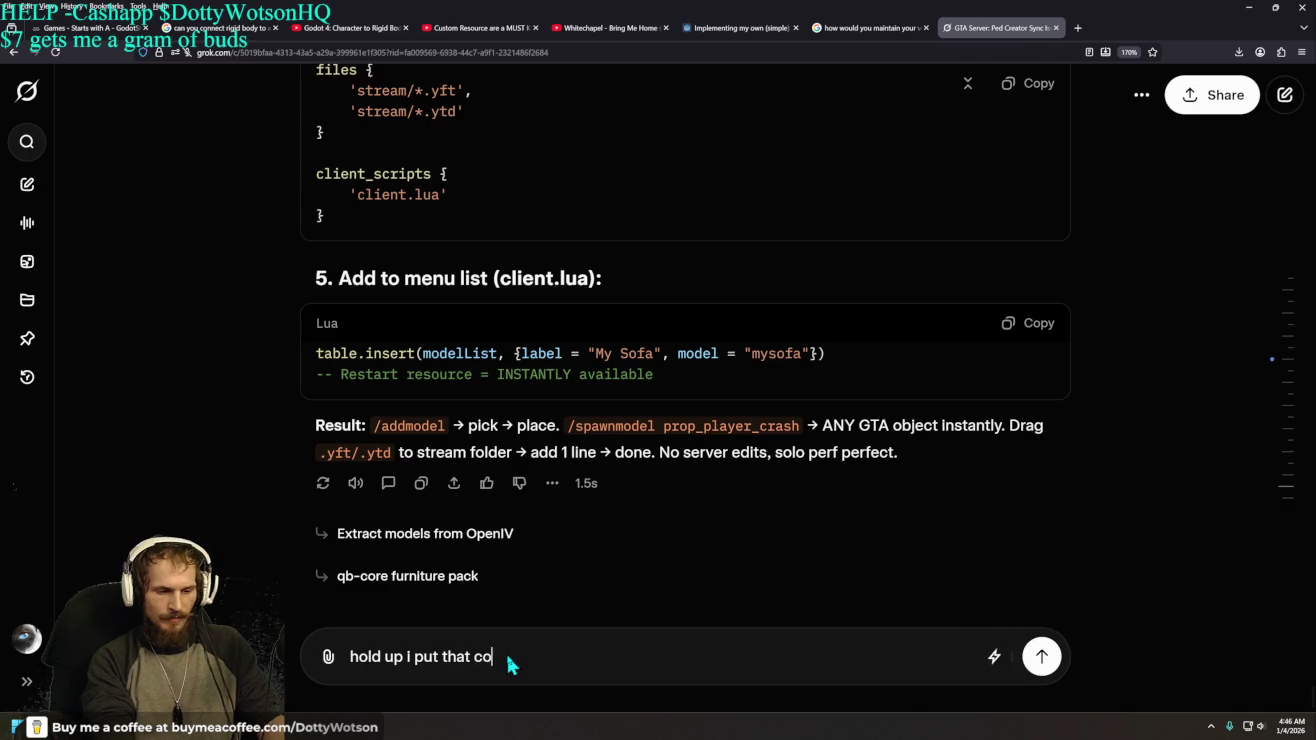
type("de in but the ui still freezes ")
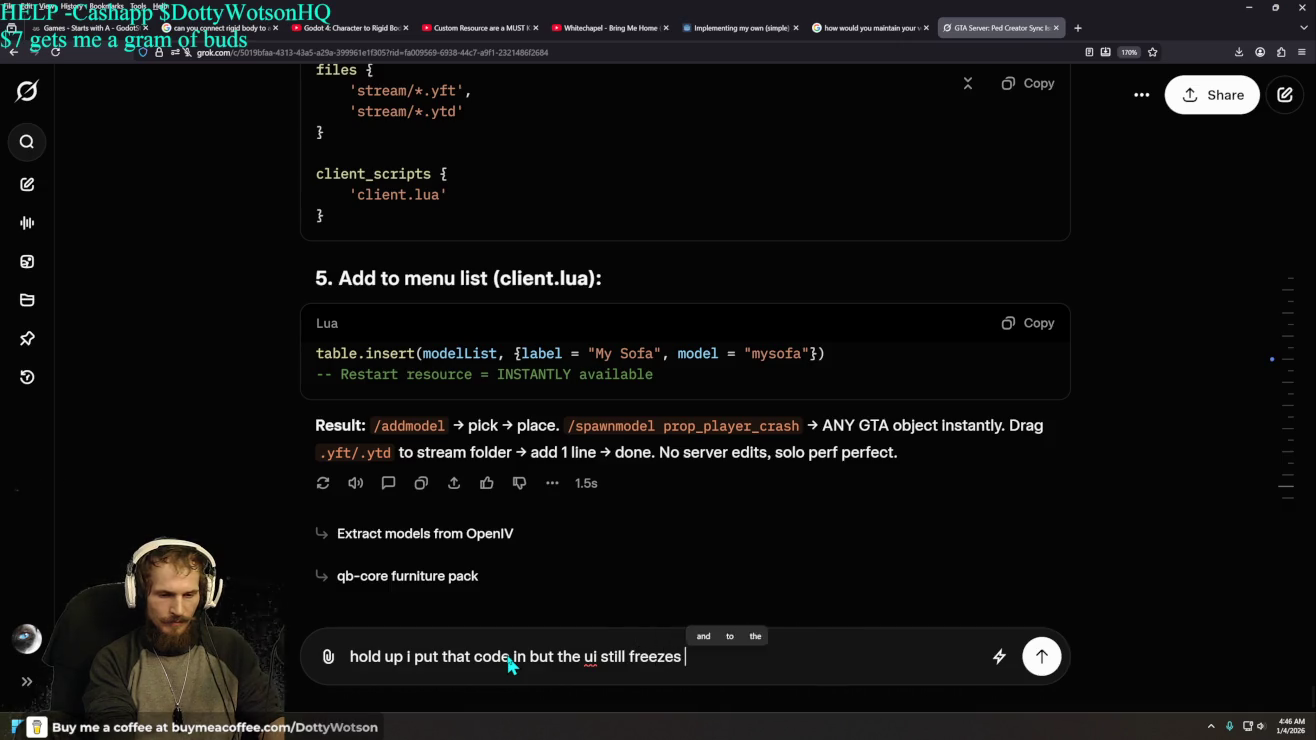
type("when i p")
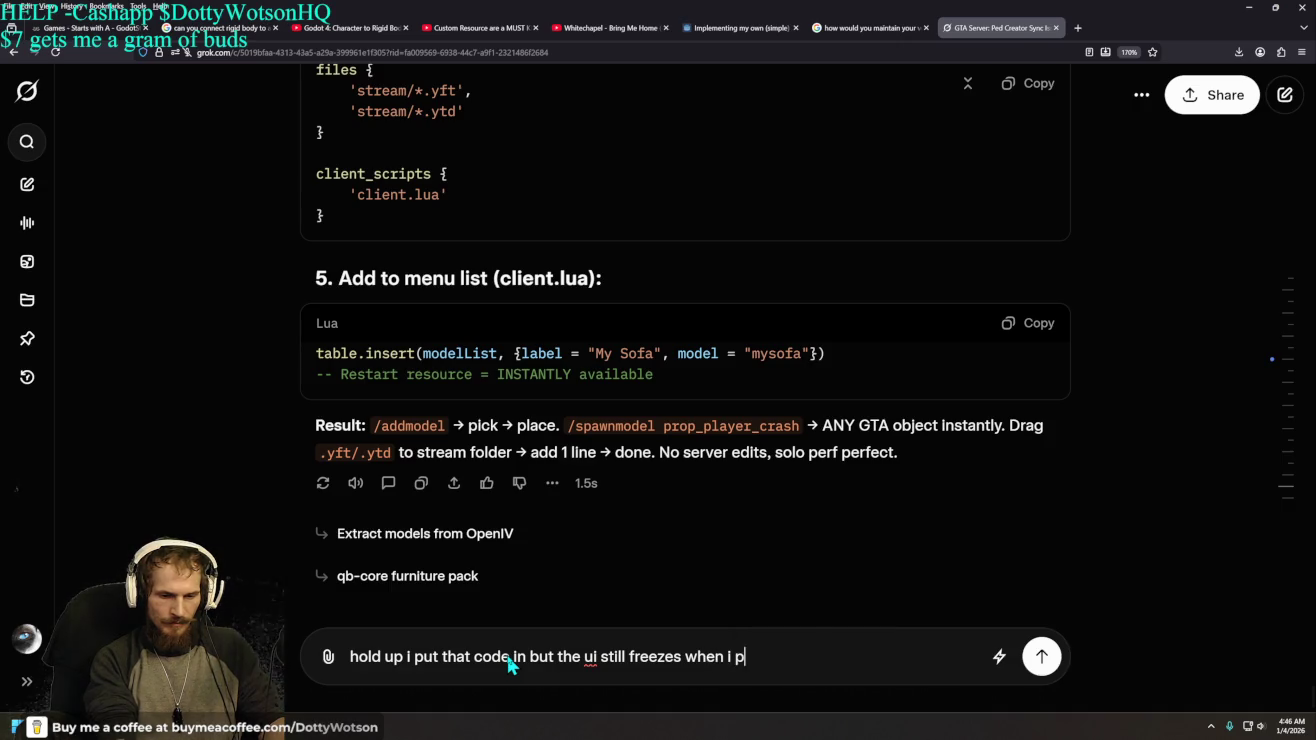
type("lace an object")
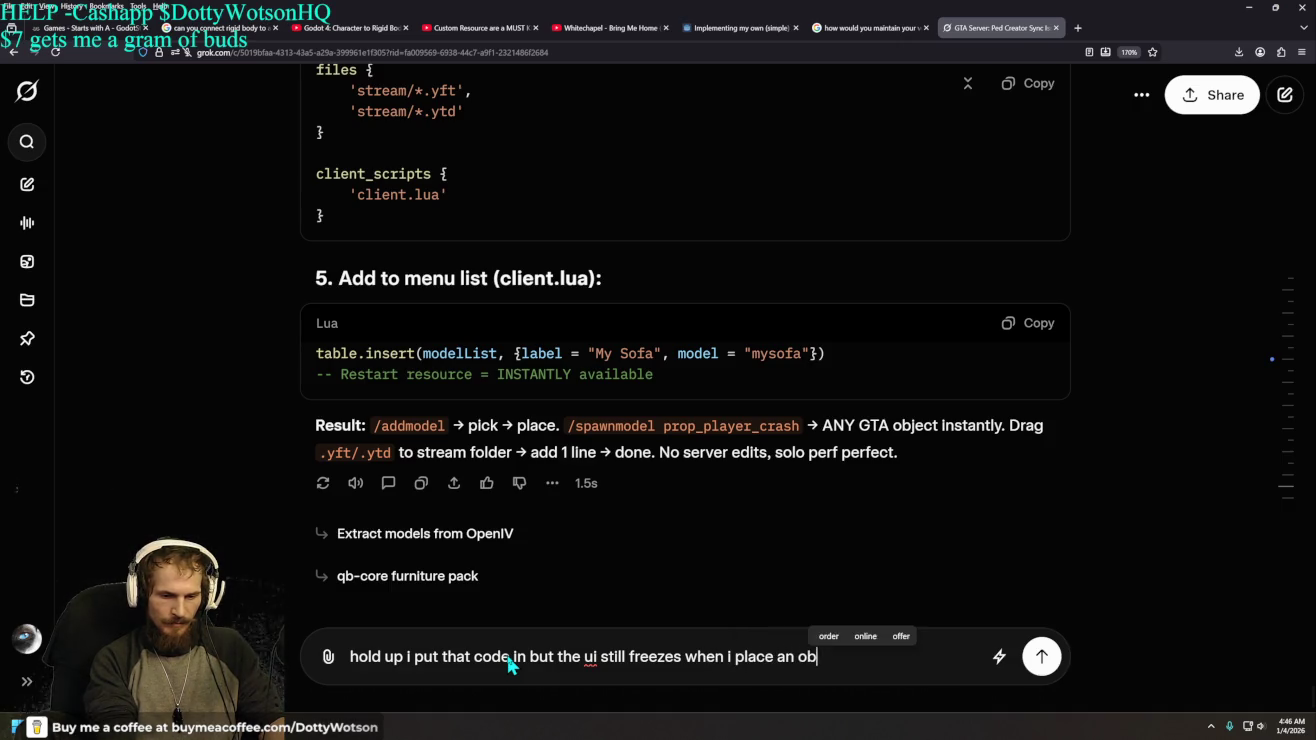
key("Return")
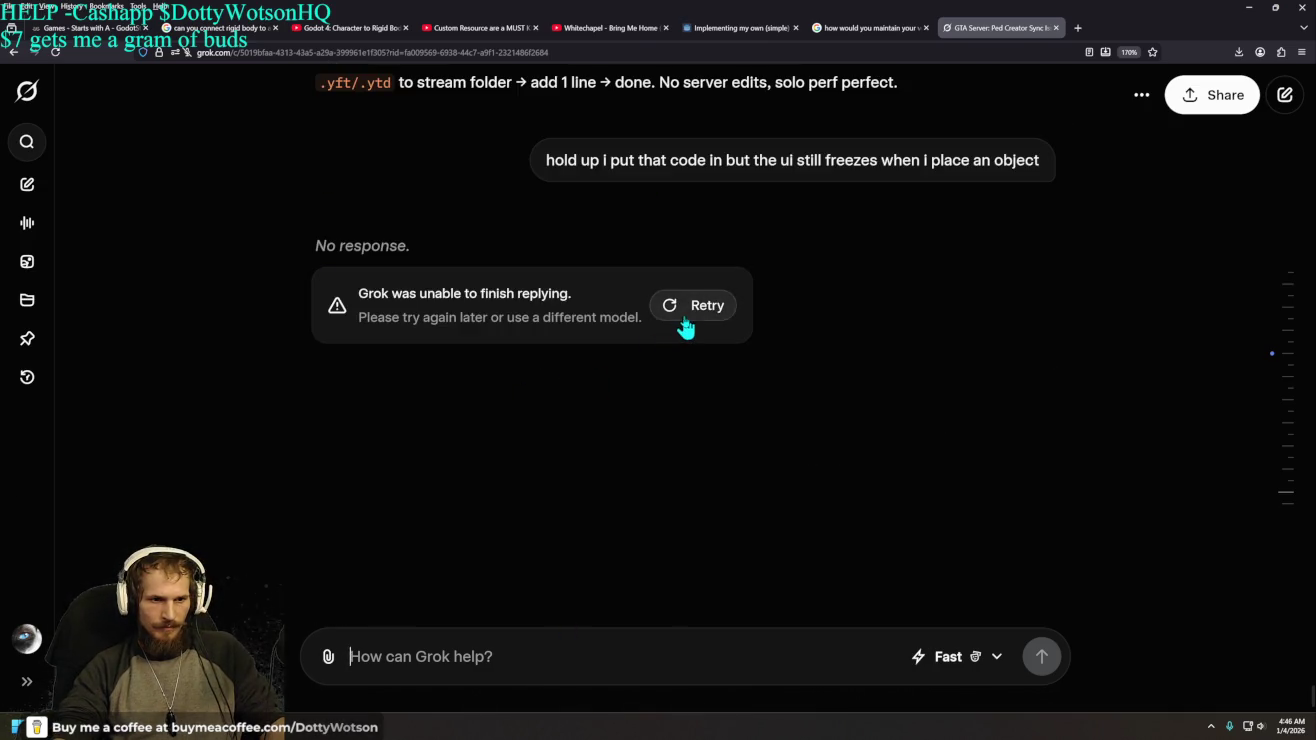
left_click(687, 327)
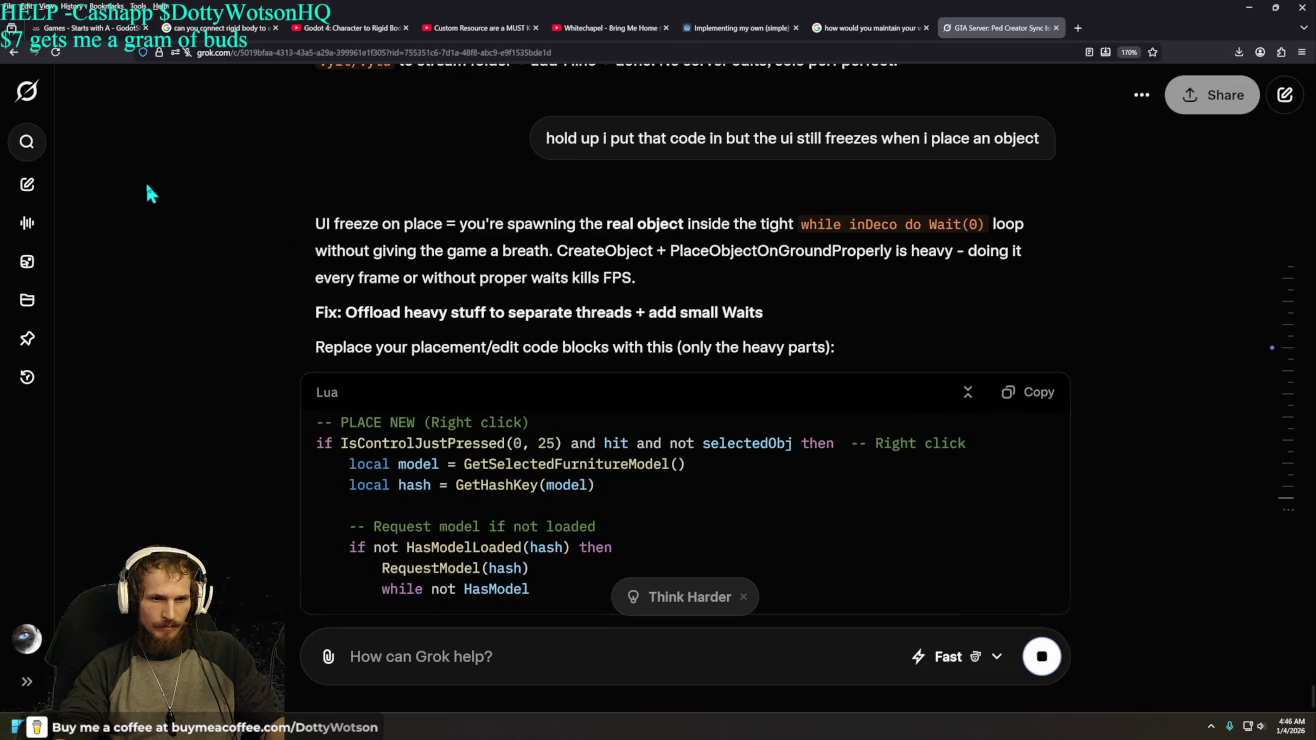
scroll(161, 207, "up", 4)
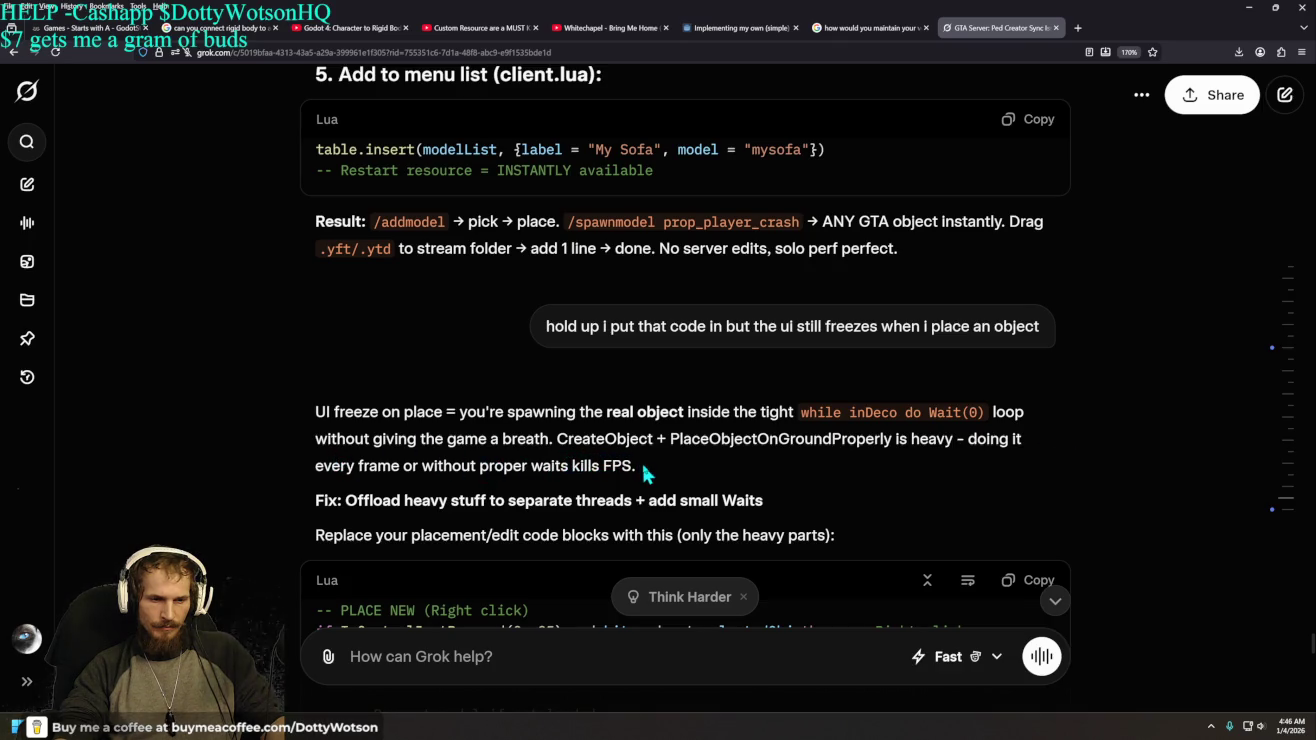
scroll(648, 463, "down", 2)
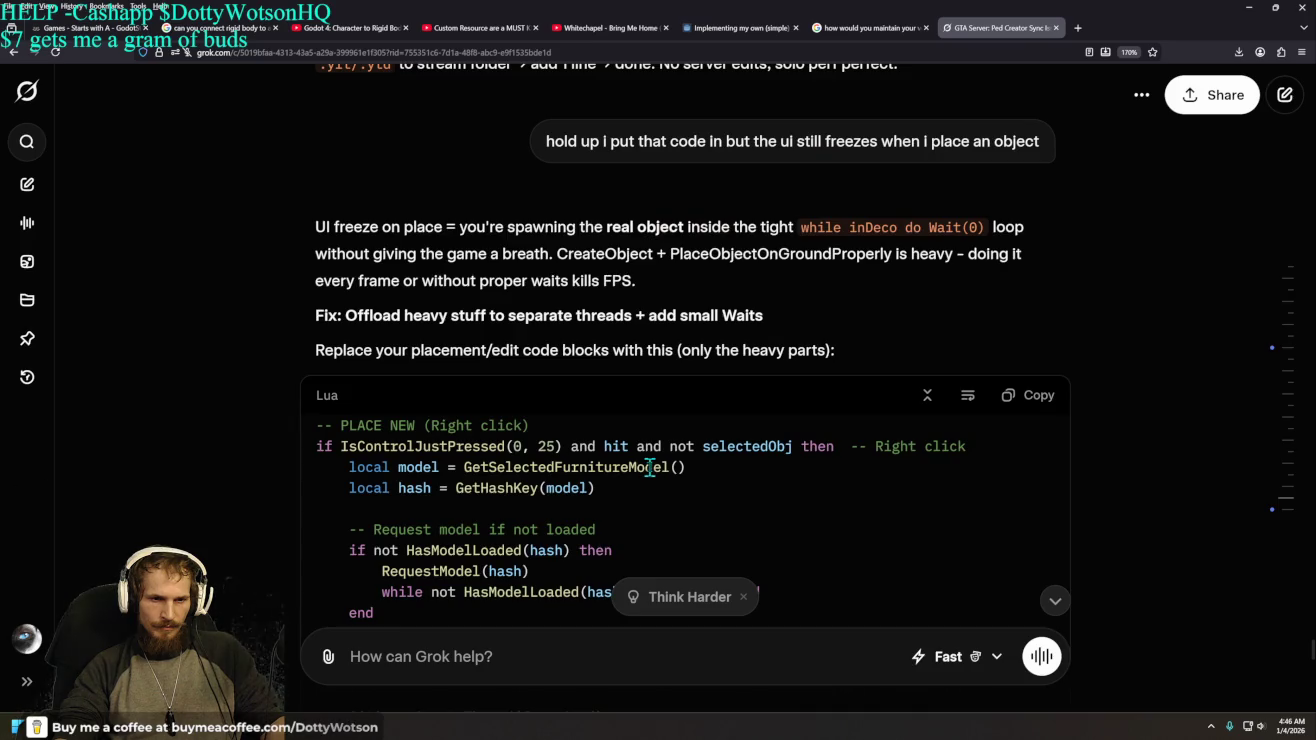
middle_click(1198, 269)
middle_click(1207, 291)
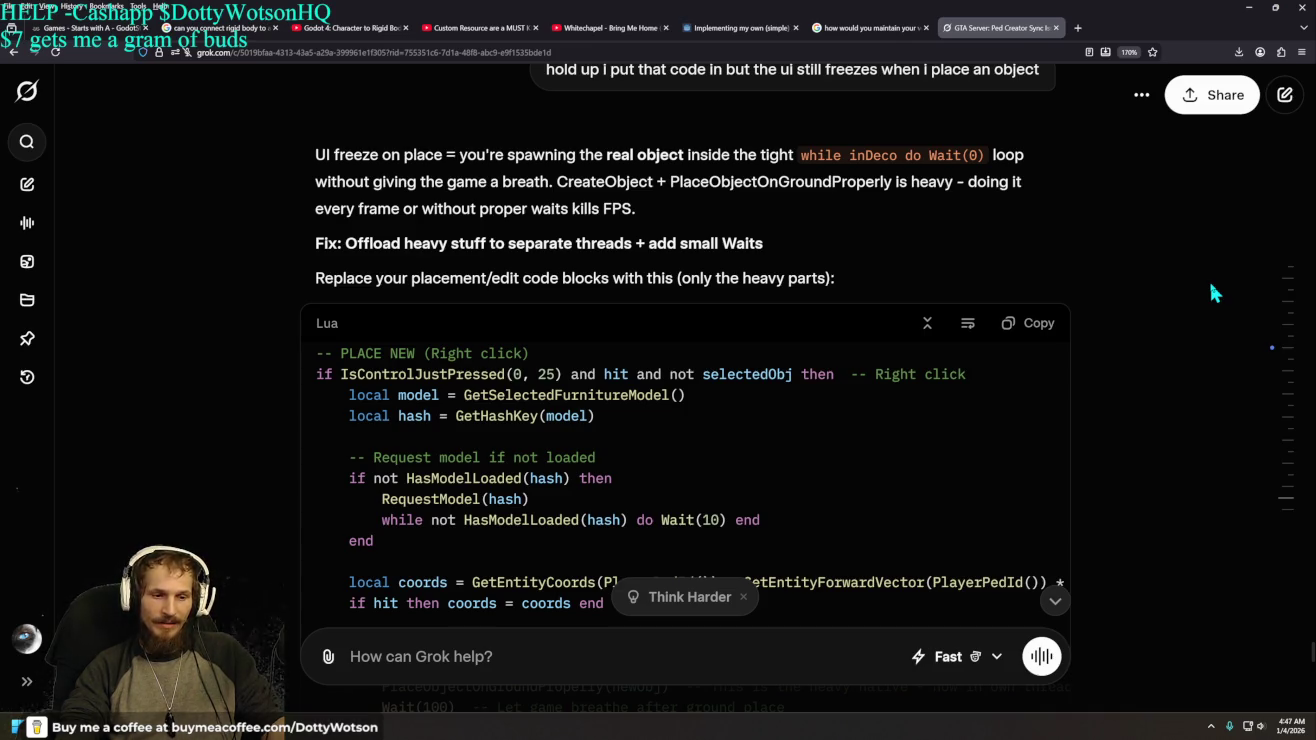
scroll(1210, 284, "down", 2)
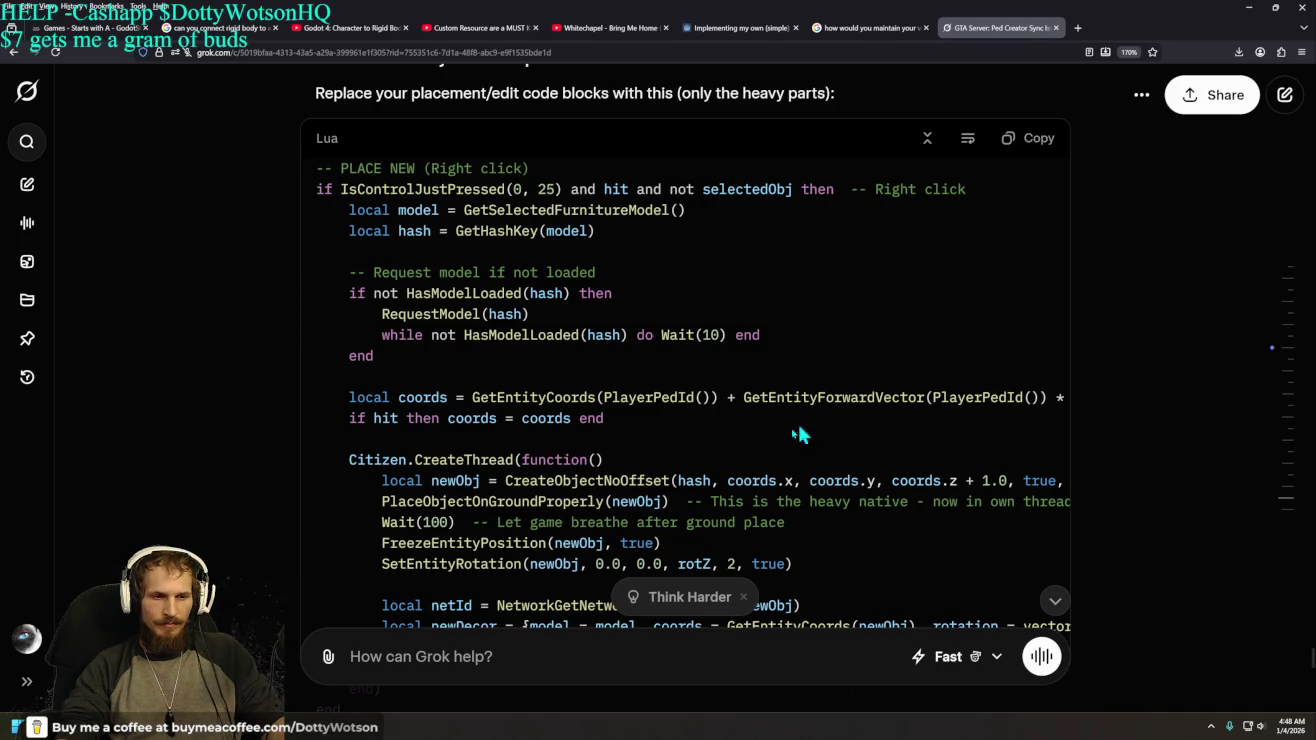
left_click(486, 651)
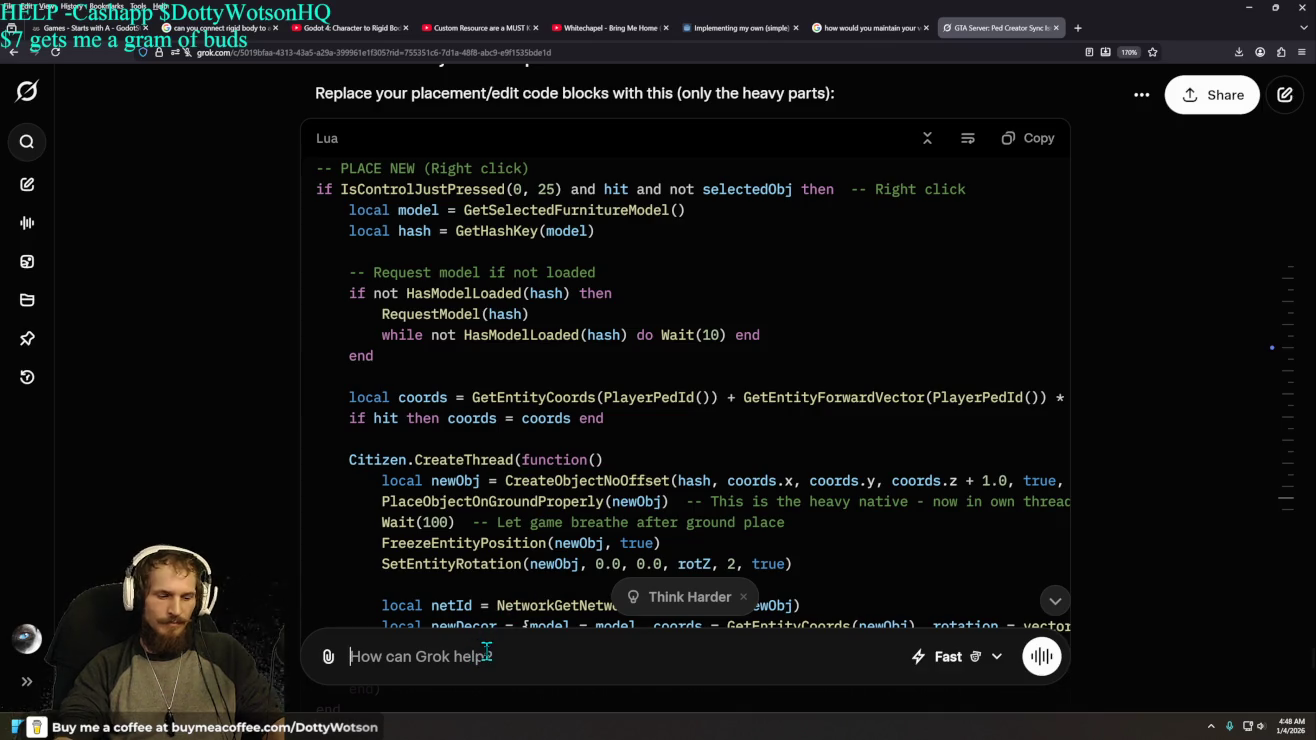
- Ask Grok 'are you sure 10 mins enough' about the wait duration
type("are")
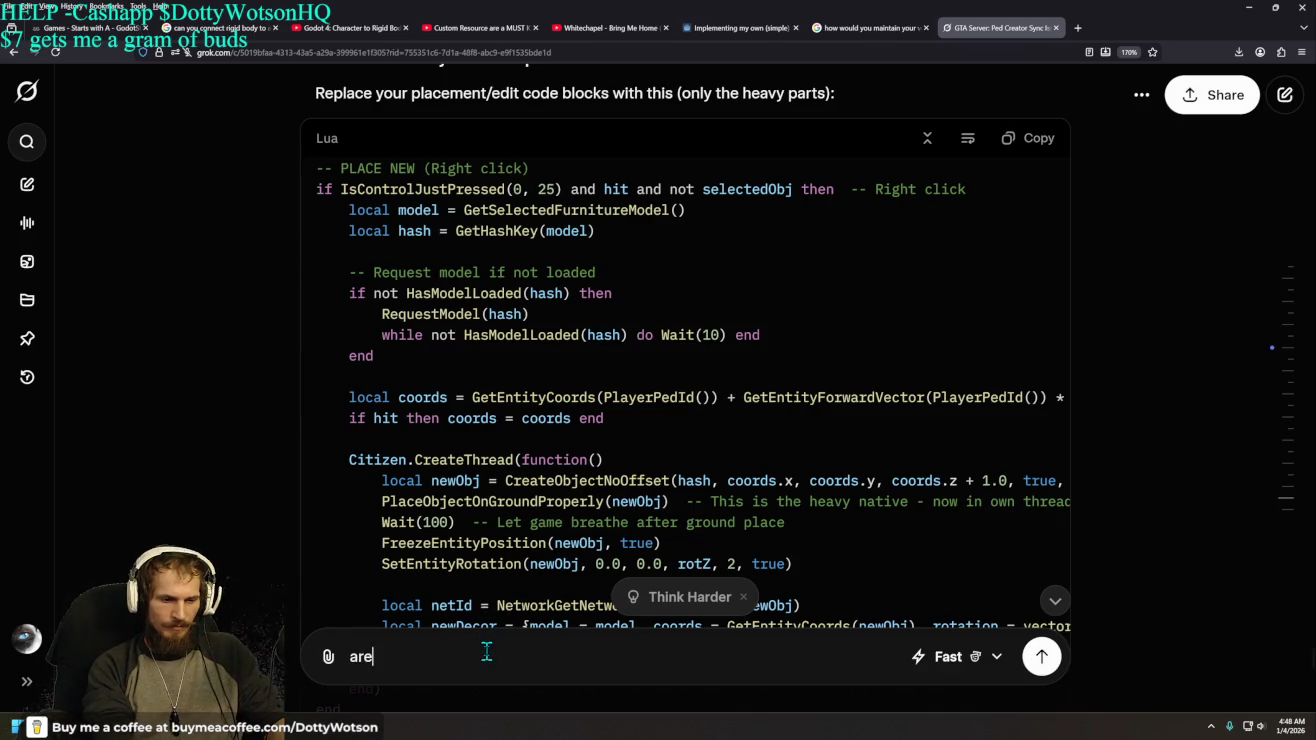
type(" you sure 10 mini")
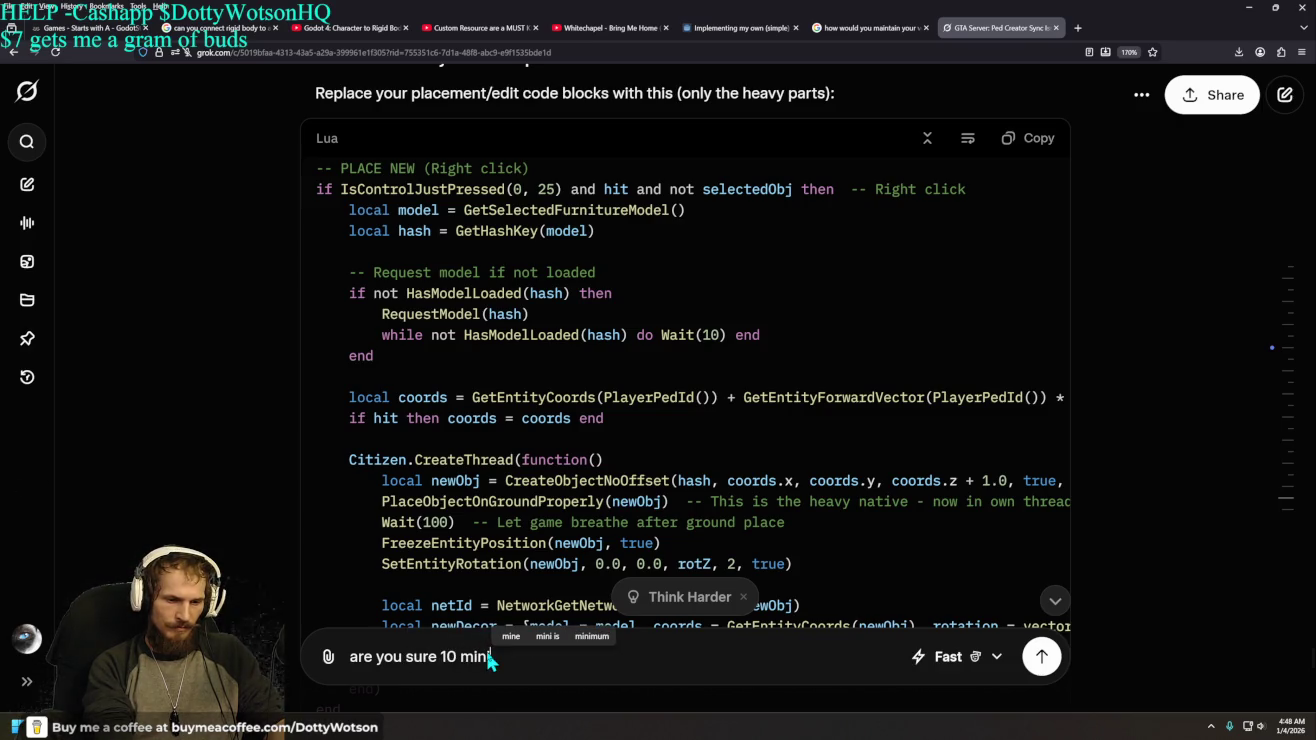
type("s is")
key("BackSpace")
key("BackSpace")
key("BackSpace")
type("enough")
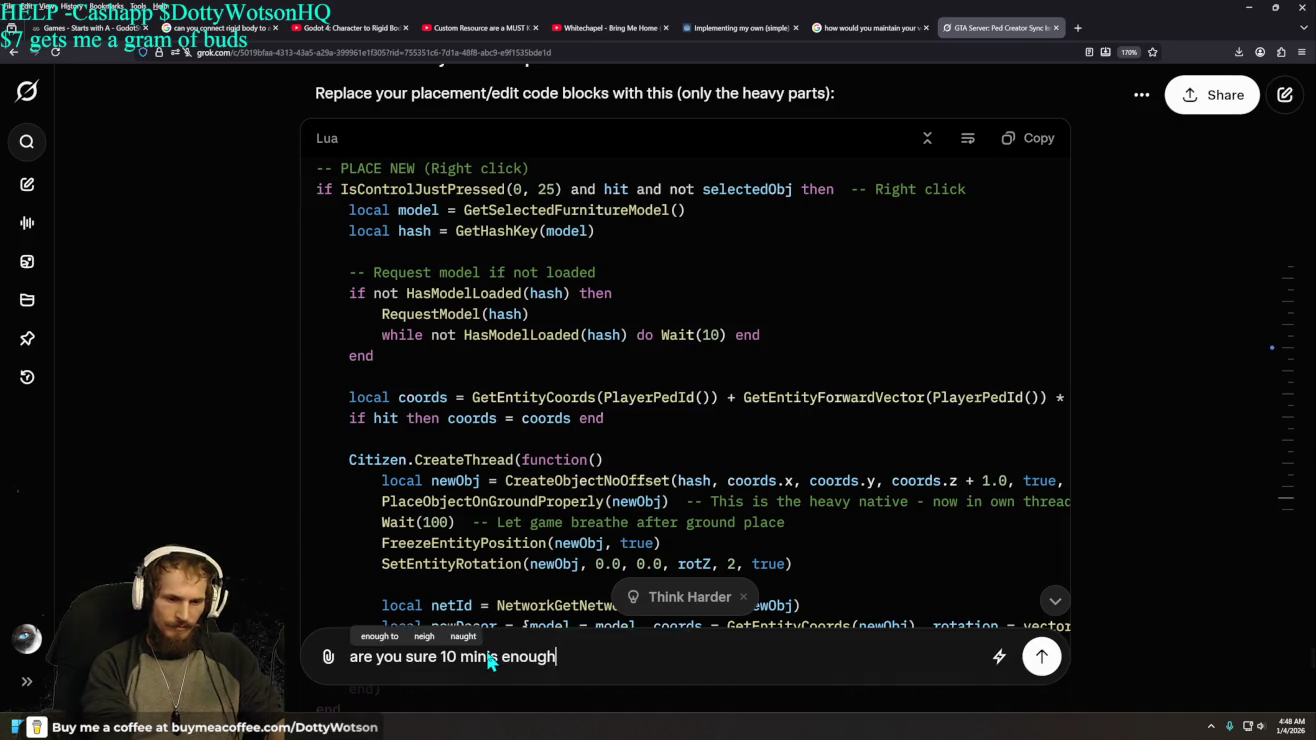
key("Return")
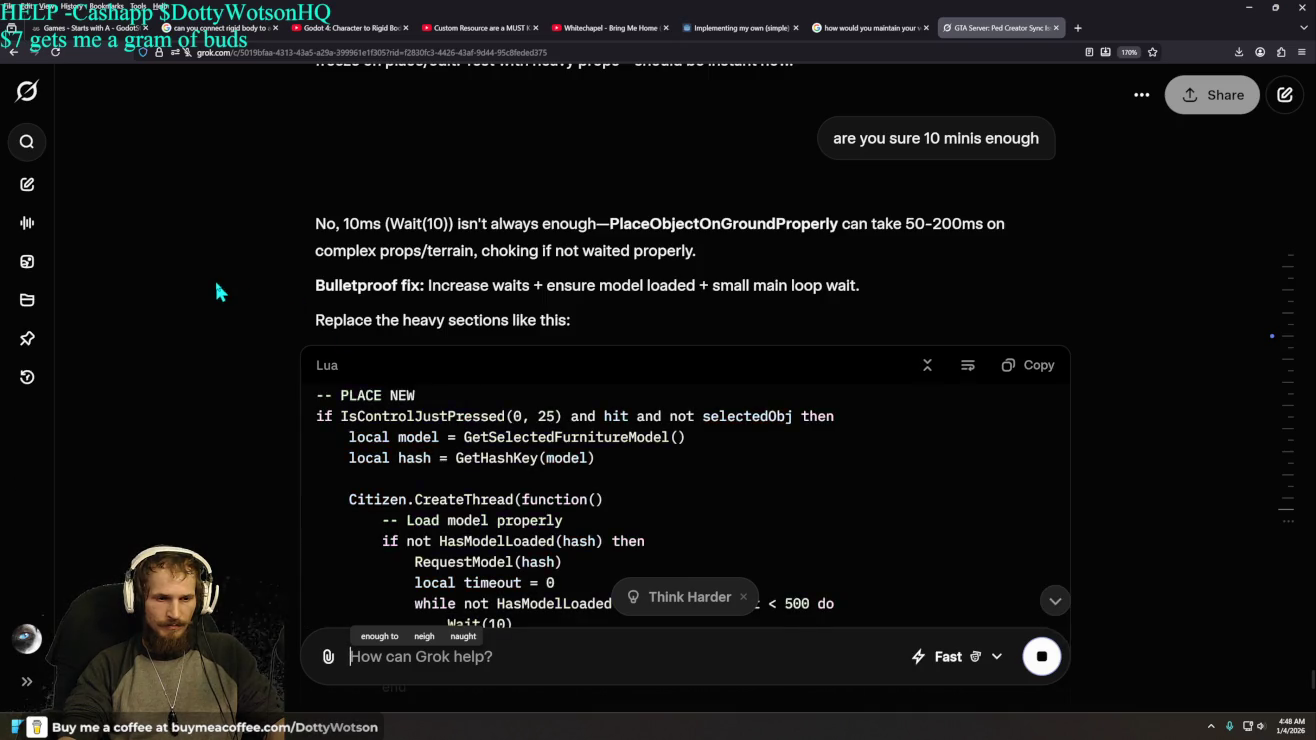
scroll(219, 291, "down", 4)
scroll(216, 284, "up", 2)
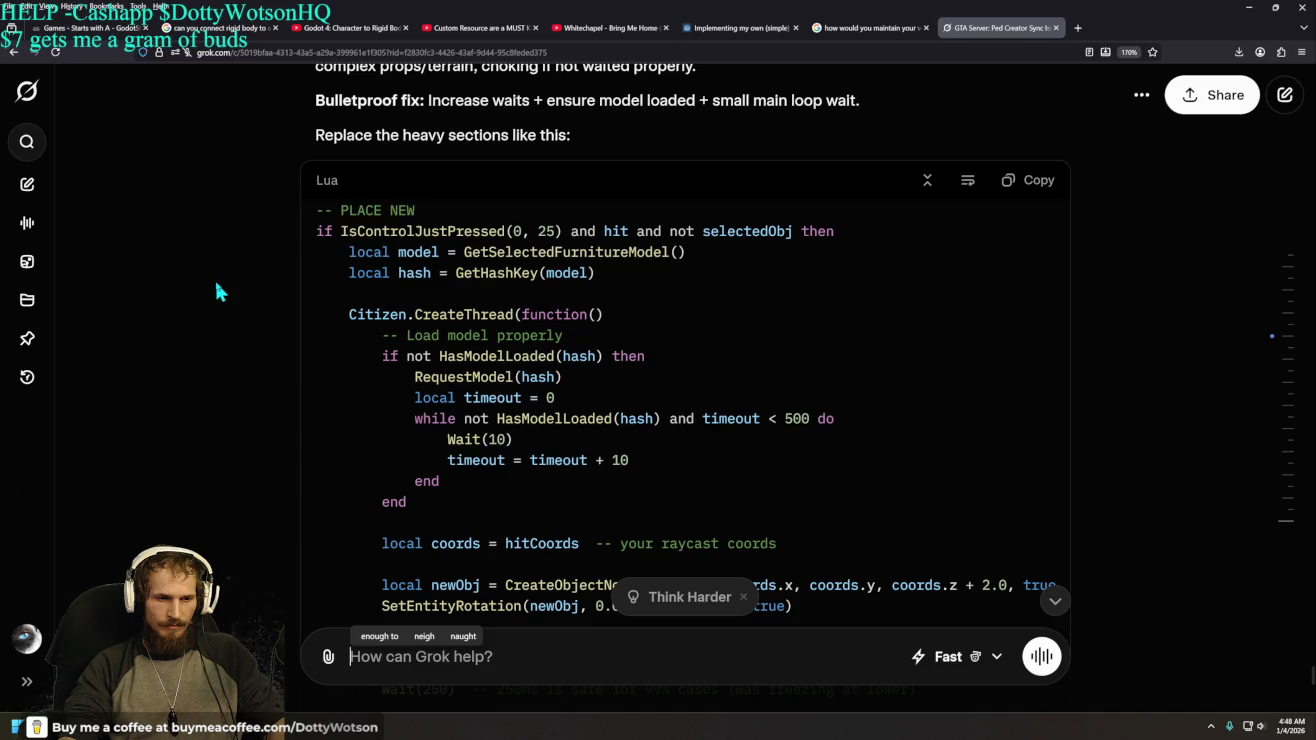
left_click(414, 399)
left_click_drag(414, 399, 556, 399)
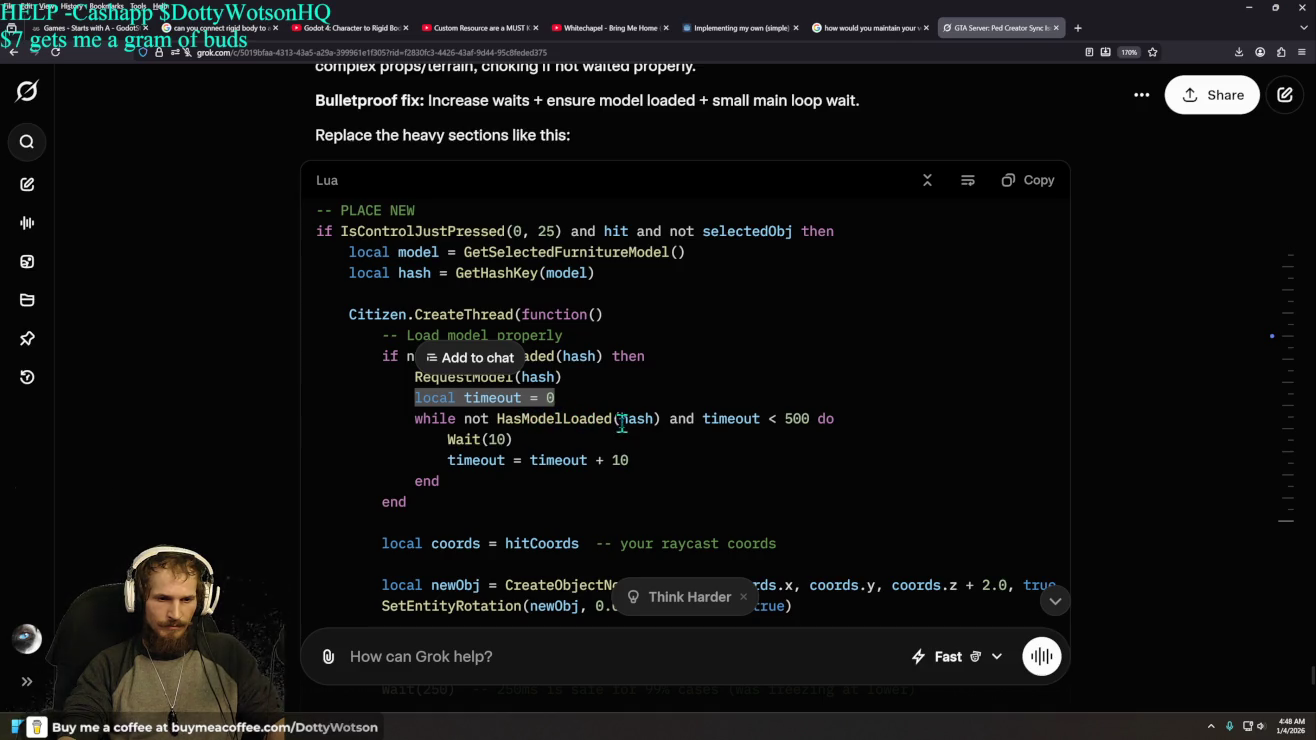
mouse_move(410, 419)
left_mouse_down()
mouse_move(799, 420)
mouse_move(893, 502)
left_mouse_up()
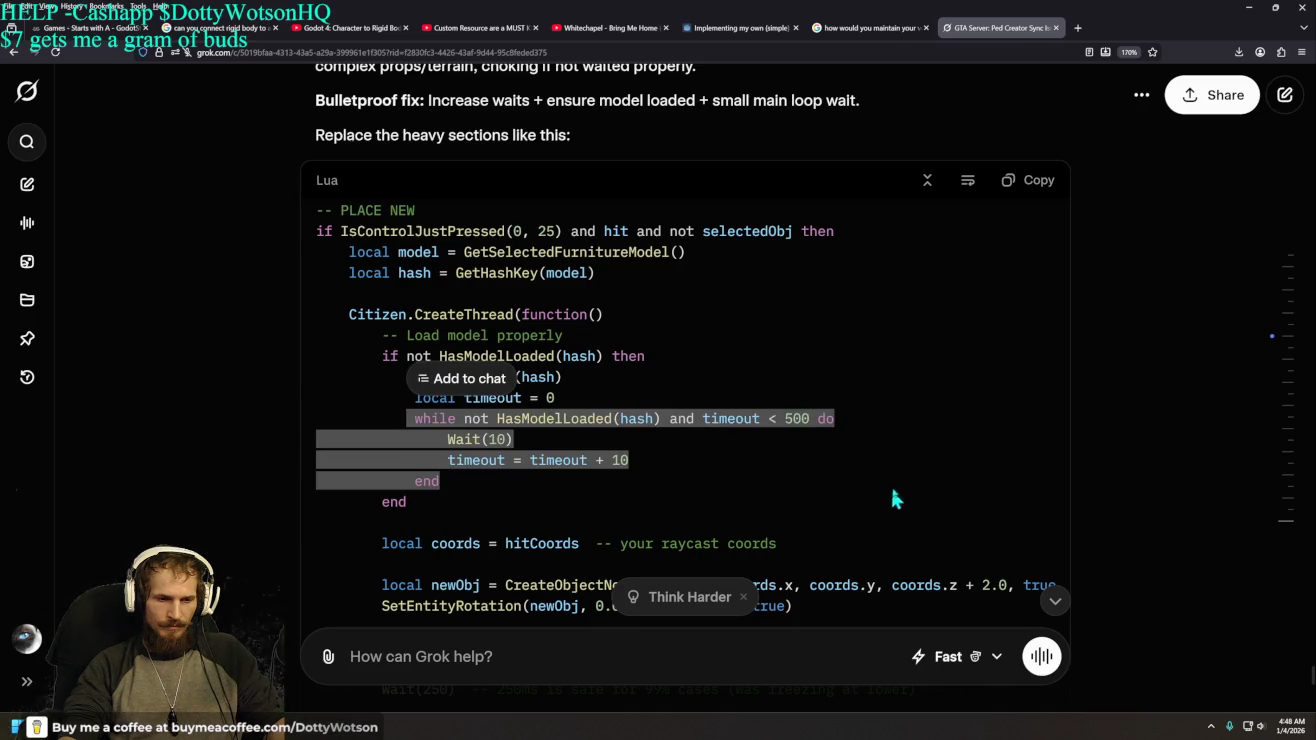
scroll(898, 476, "down", 2)
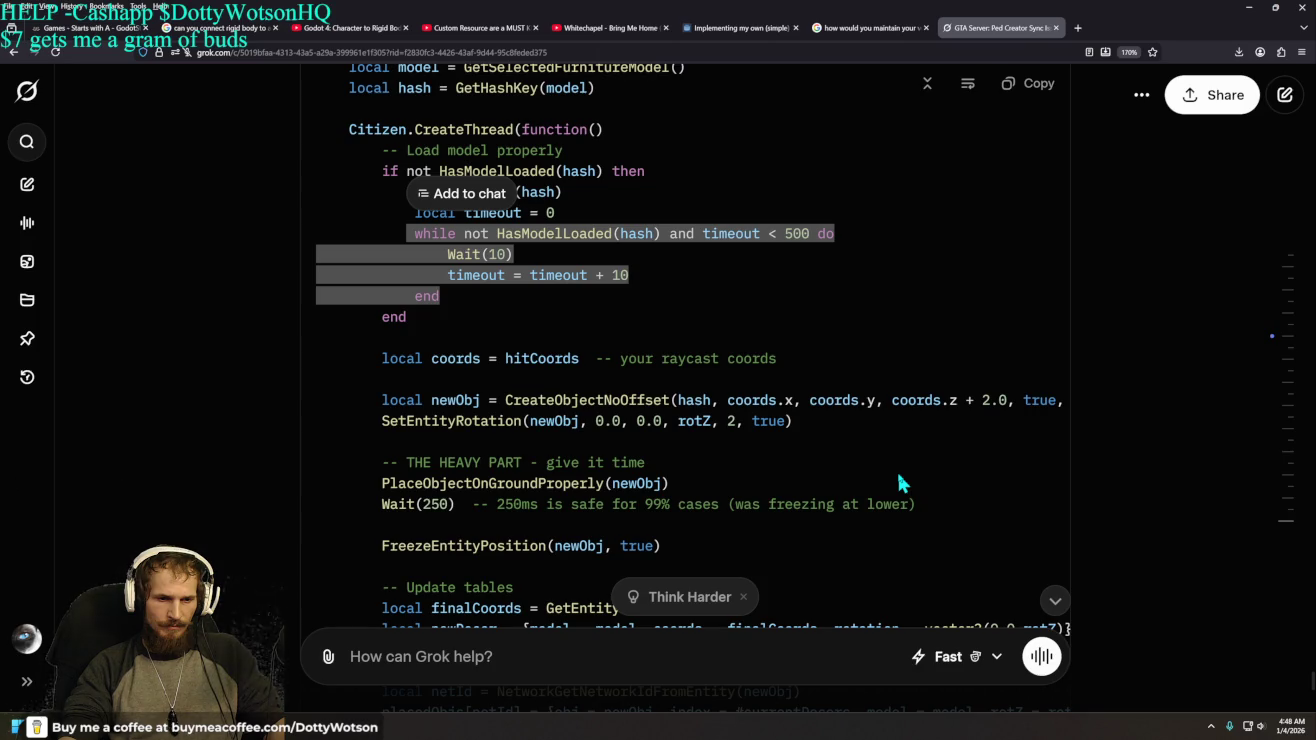
scroll(899, 483, "up", 2)
scroll(900, 483, "up", 2)
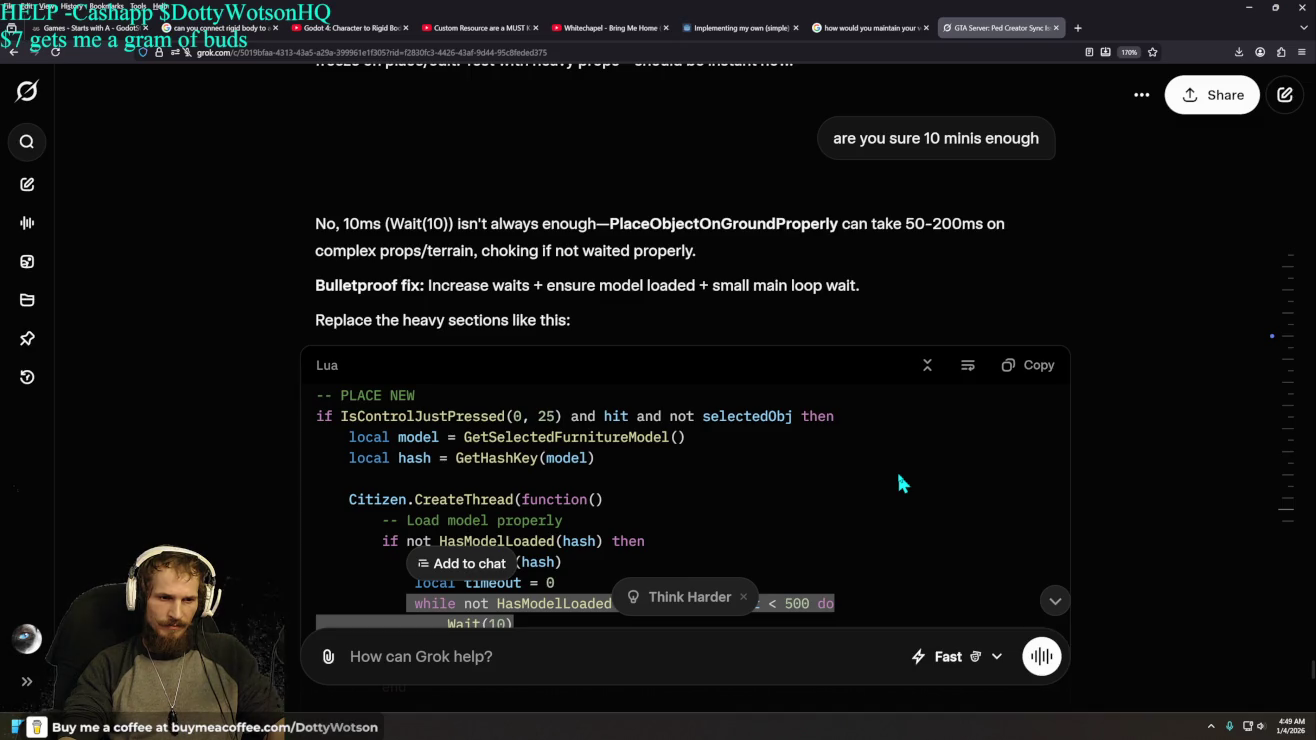
scroll(899, 483, "down", 2)
left_click(899, 484)
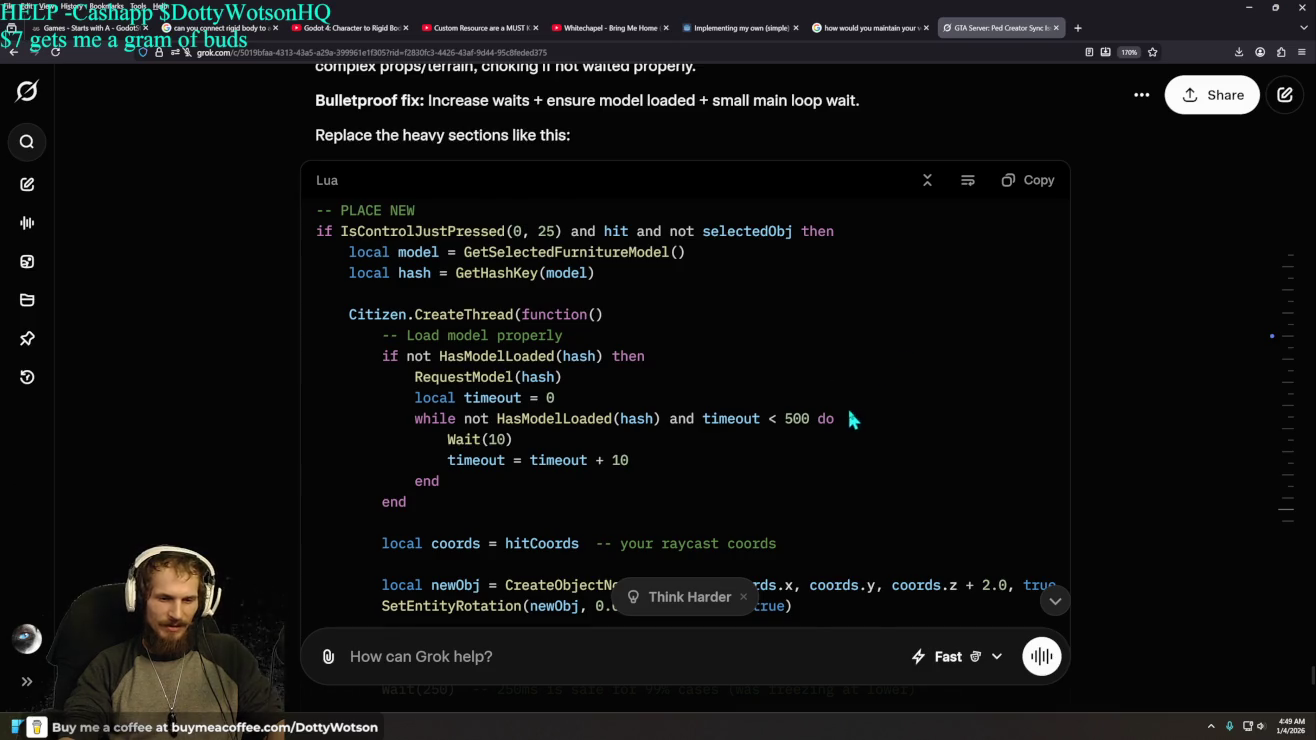
scroll(849, 410, "down", 10)
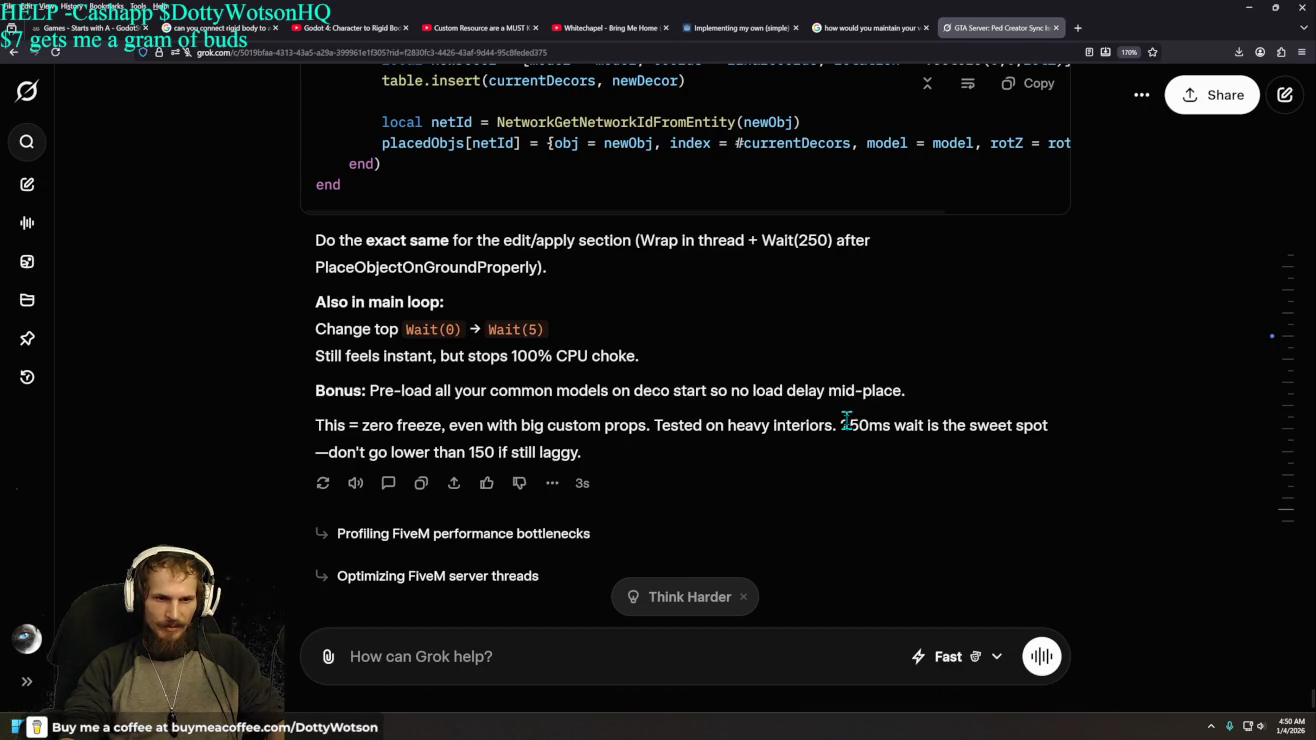
mouse_move(585, 453)
left_mouse_down()
mouse_move(417, 243)
mouse_move(631, 241)
mouse_move(689, 262)
left_mouse_up()
right_click(689, 262)
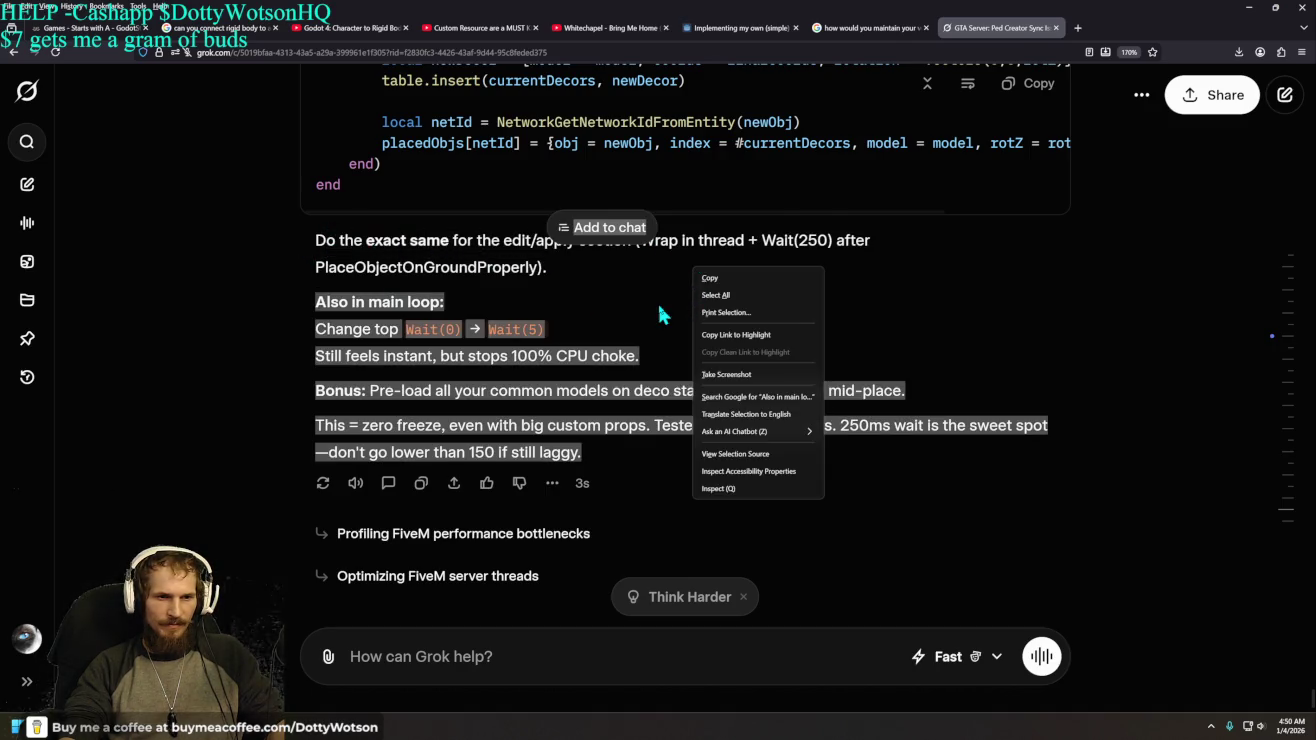
left_click(659, 311)
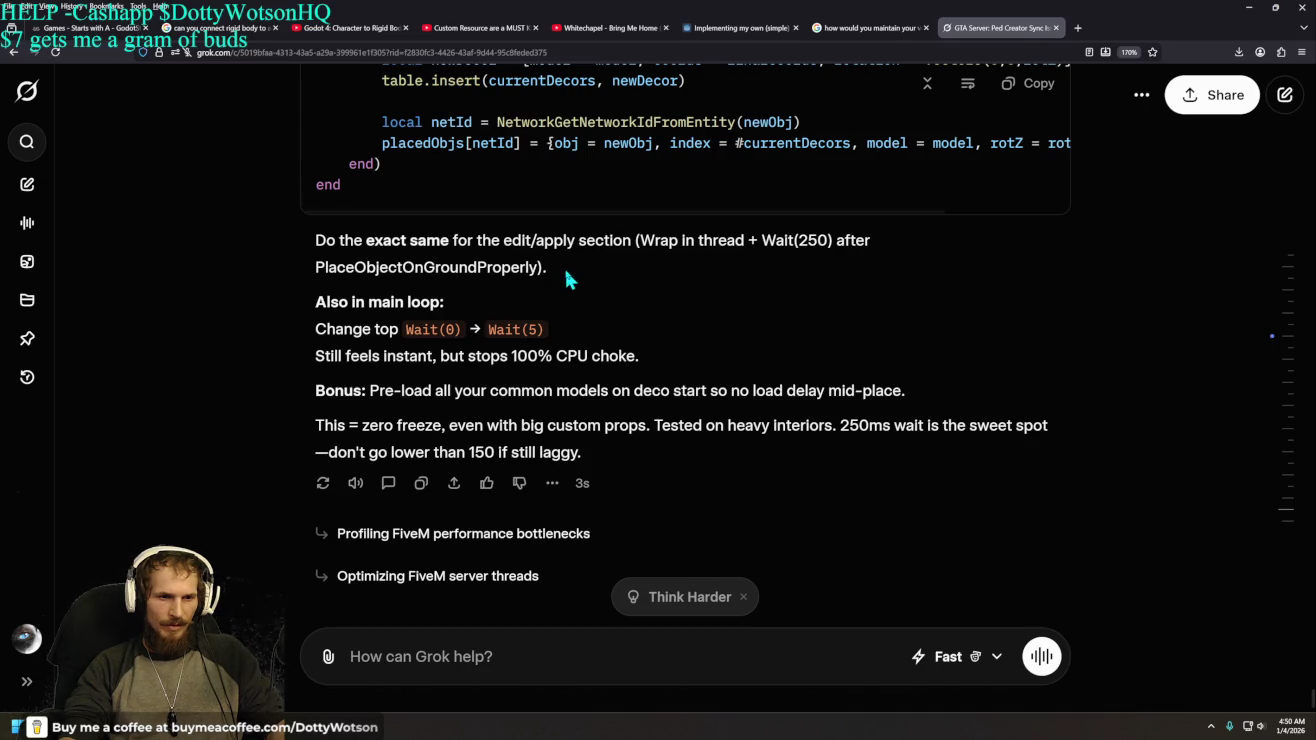
mouse_move(562, 271)
left_mouse_down()
mouse_move(316, 268)
mouse_move(294, 254)
mouse_move(302, 241)
left_mouse_up()
left_click(227, 252)
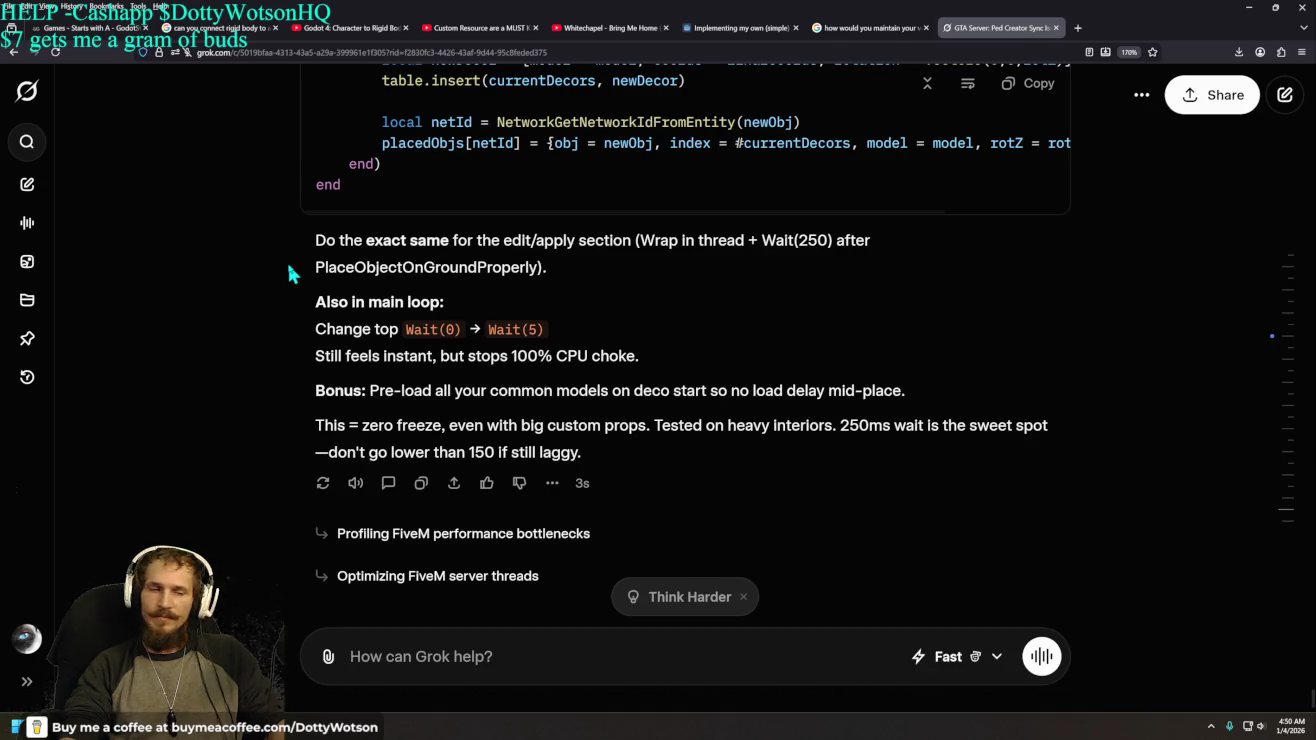
scroll(281, 270, "up", 10)
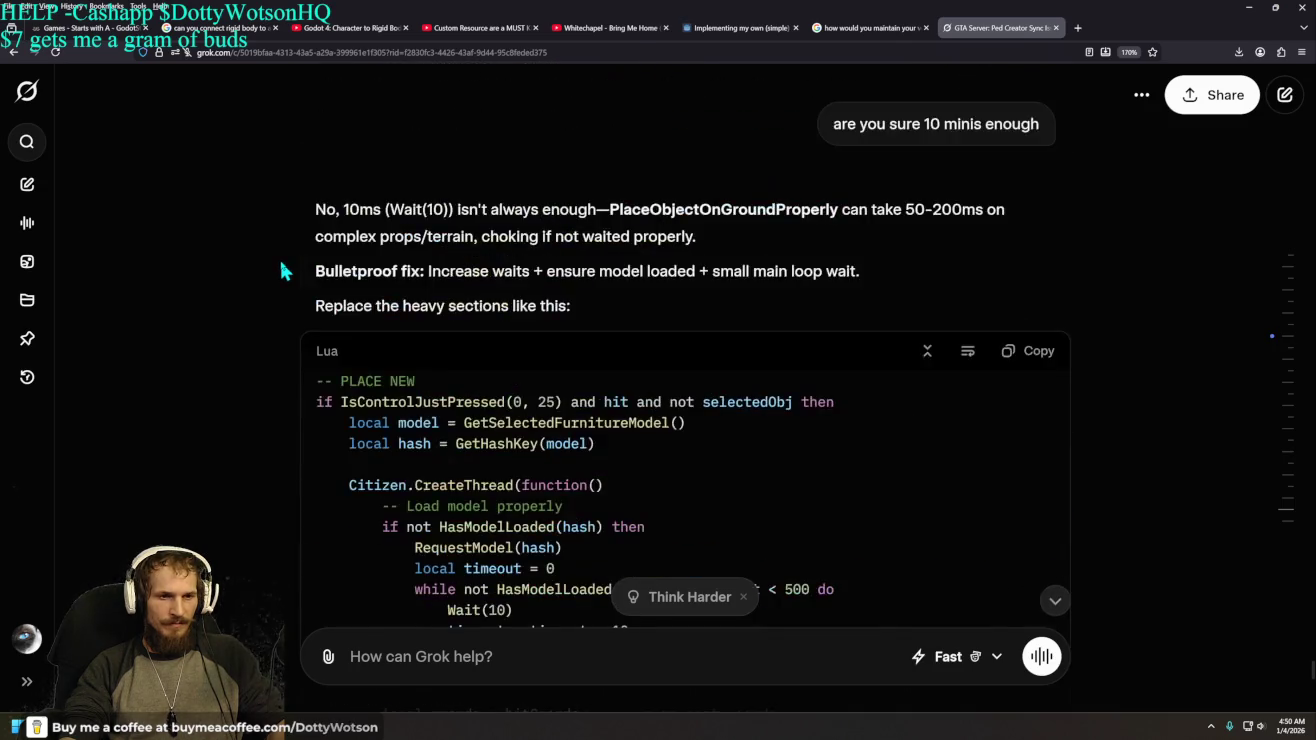
scroll(278, 274, "up", 10)
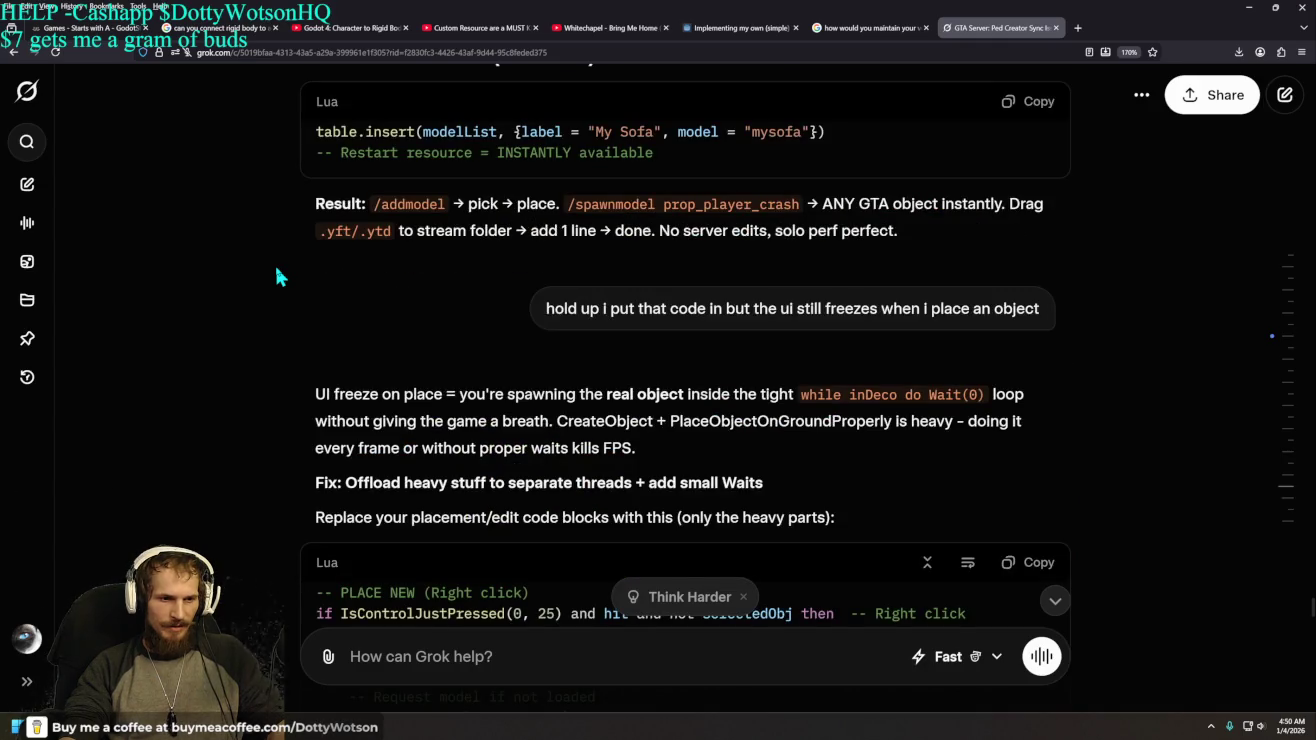
scroll(277, 276, "up", 8)
scroll(277, 274, "up", 10)
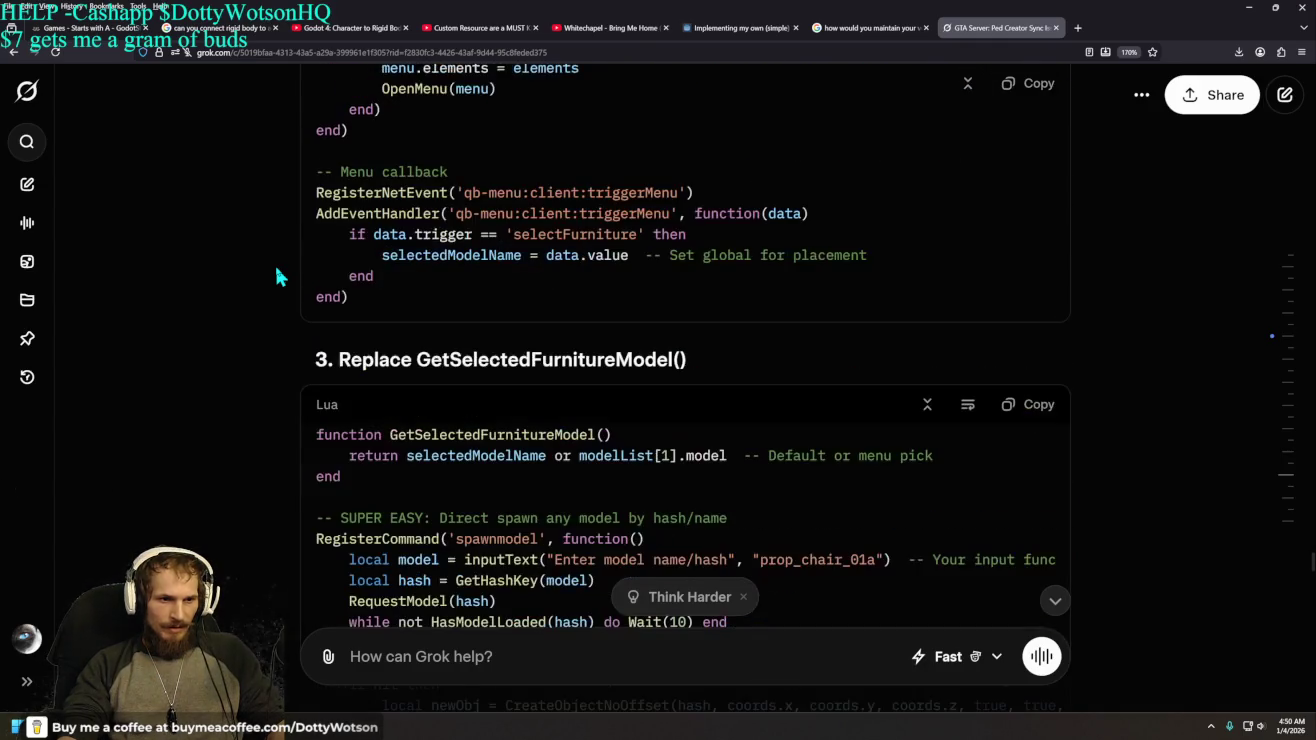
scroll(276, 275, "up", 10)
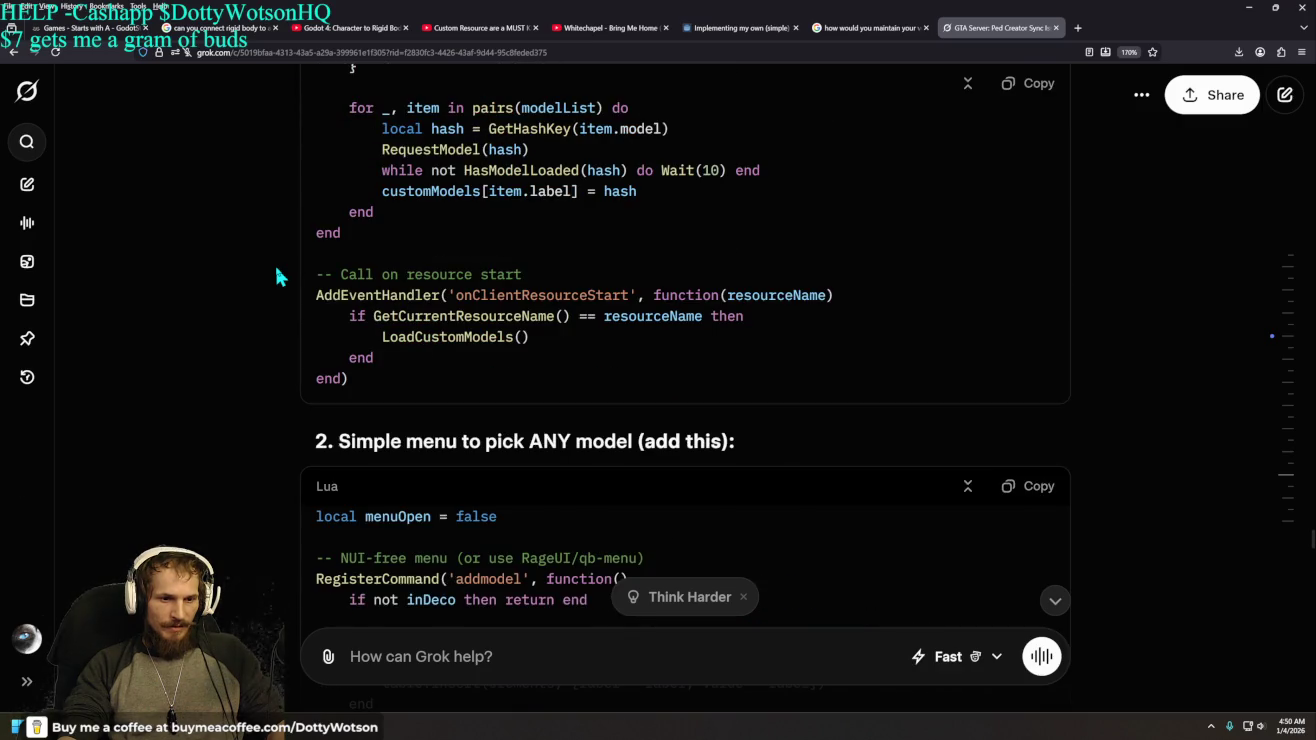
left_click_drag(308, 268, 838, 300)
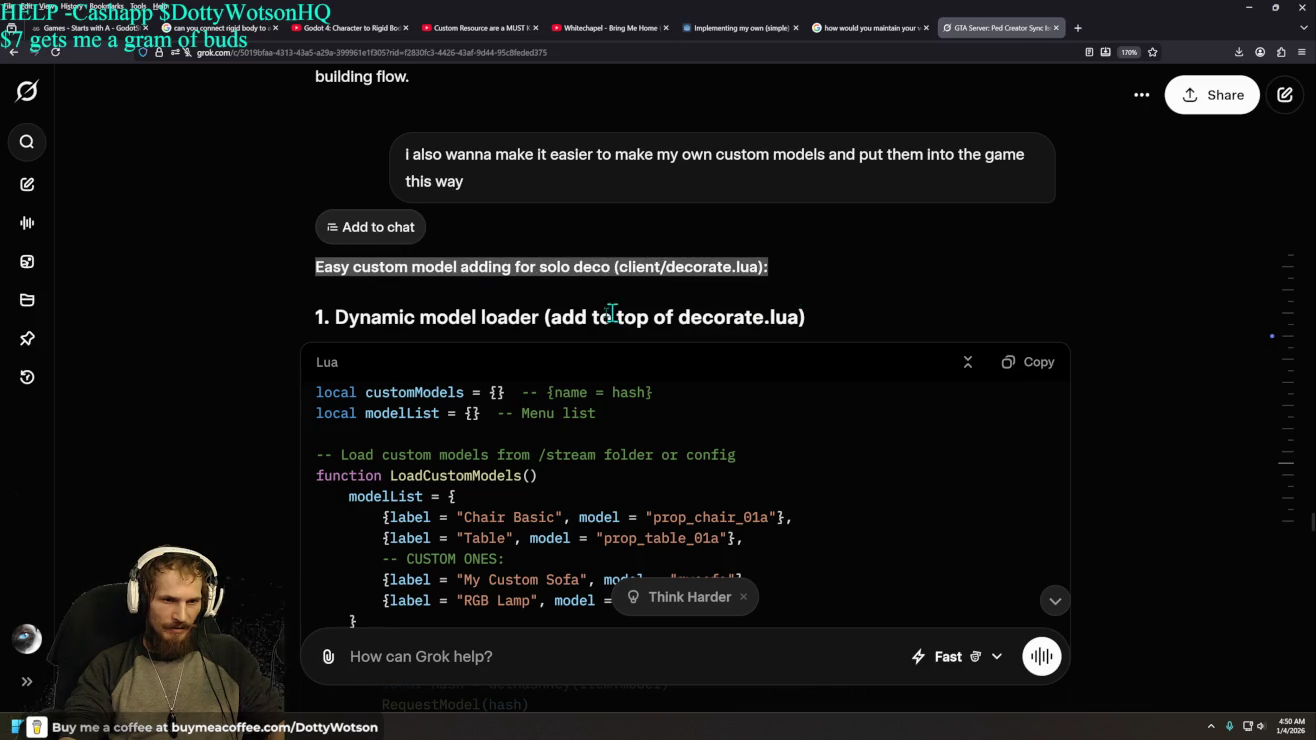
scroll(243, 337, "down", 2)
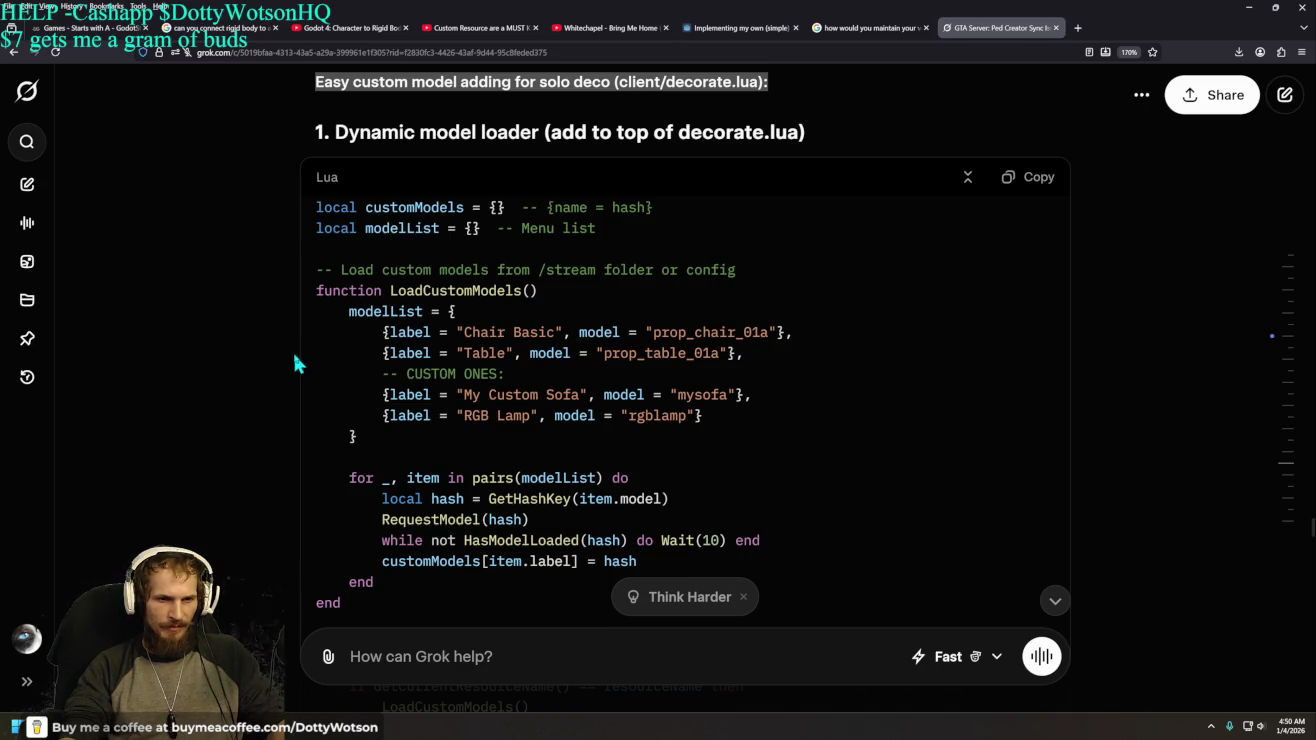
scroll(295, 362, "down", 4)
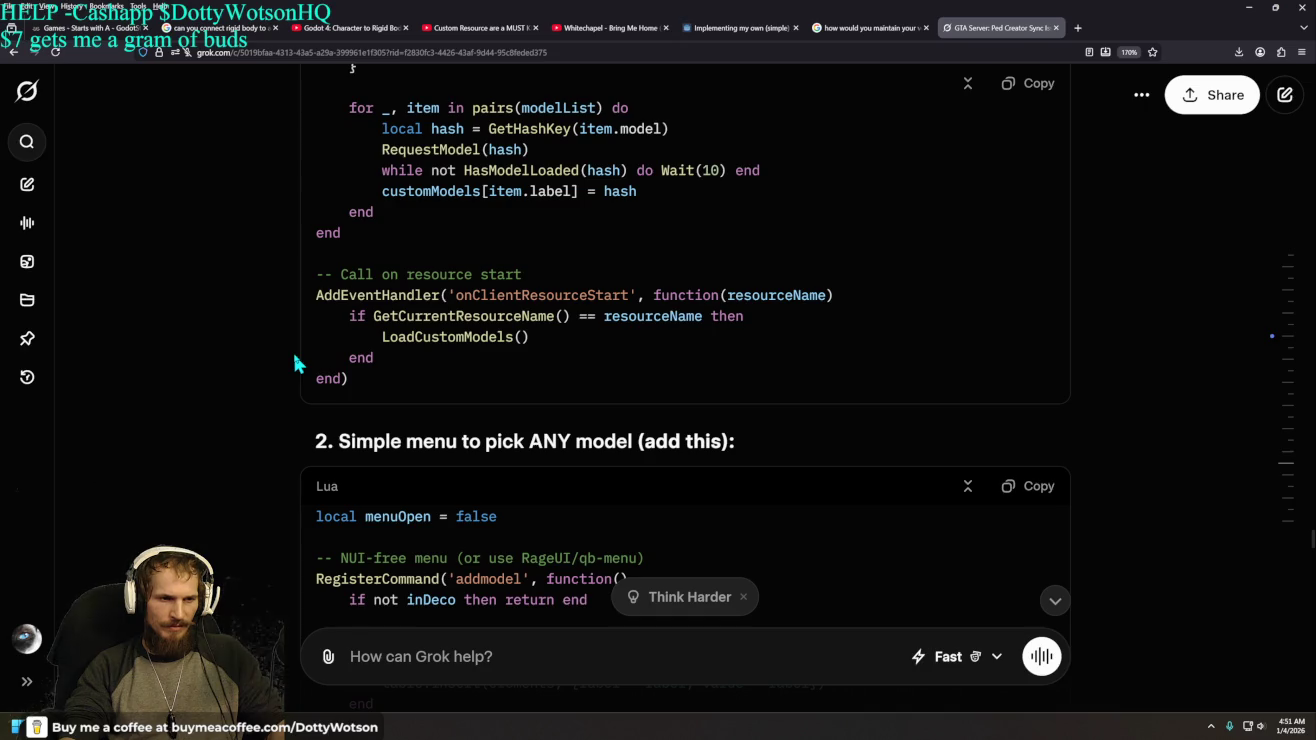
scroll(295, 362, "down", 2)
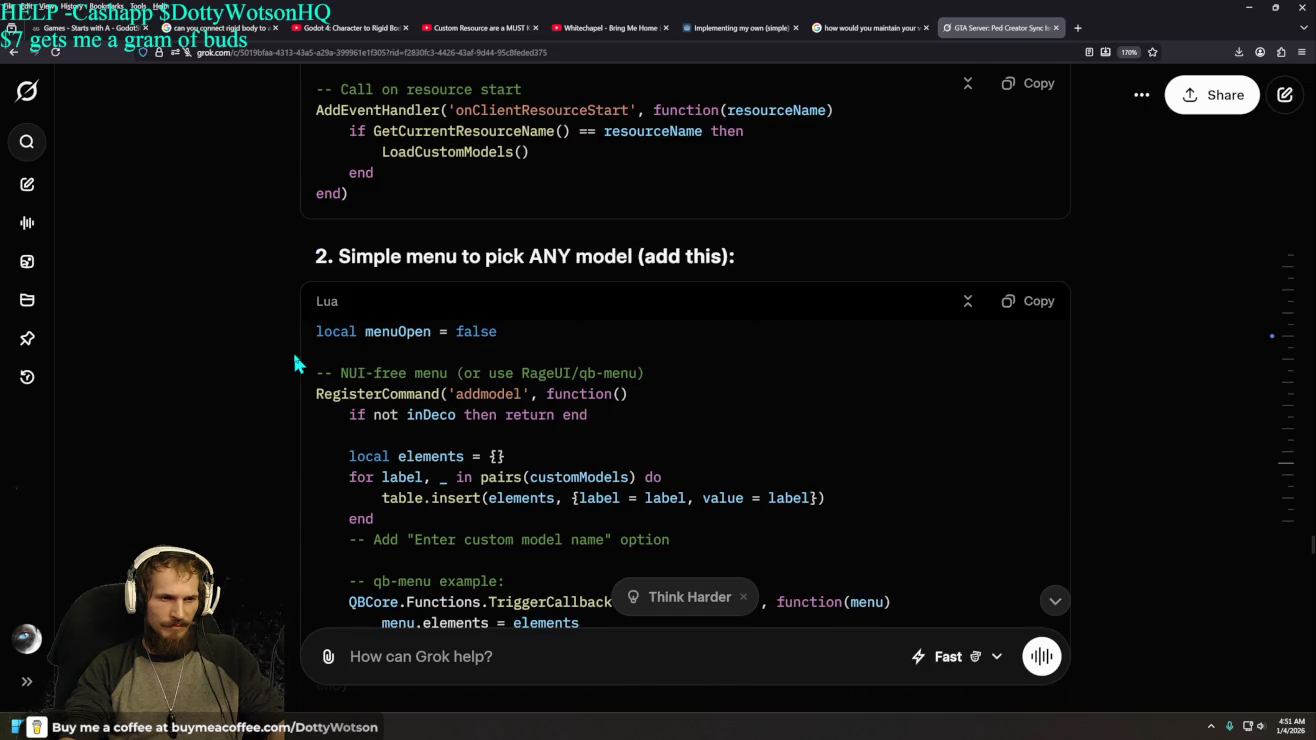
scroll(295, 362, "up", 4)
scroll(295, 362, "up", 4)
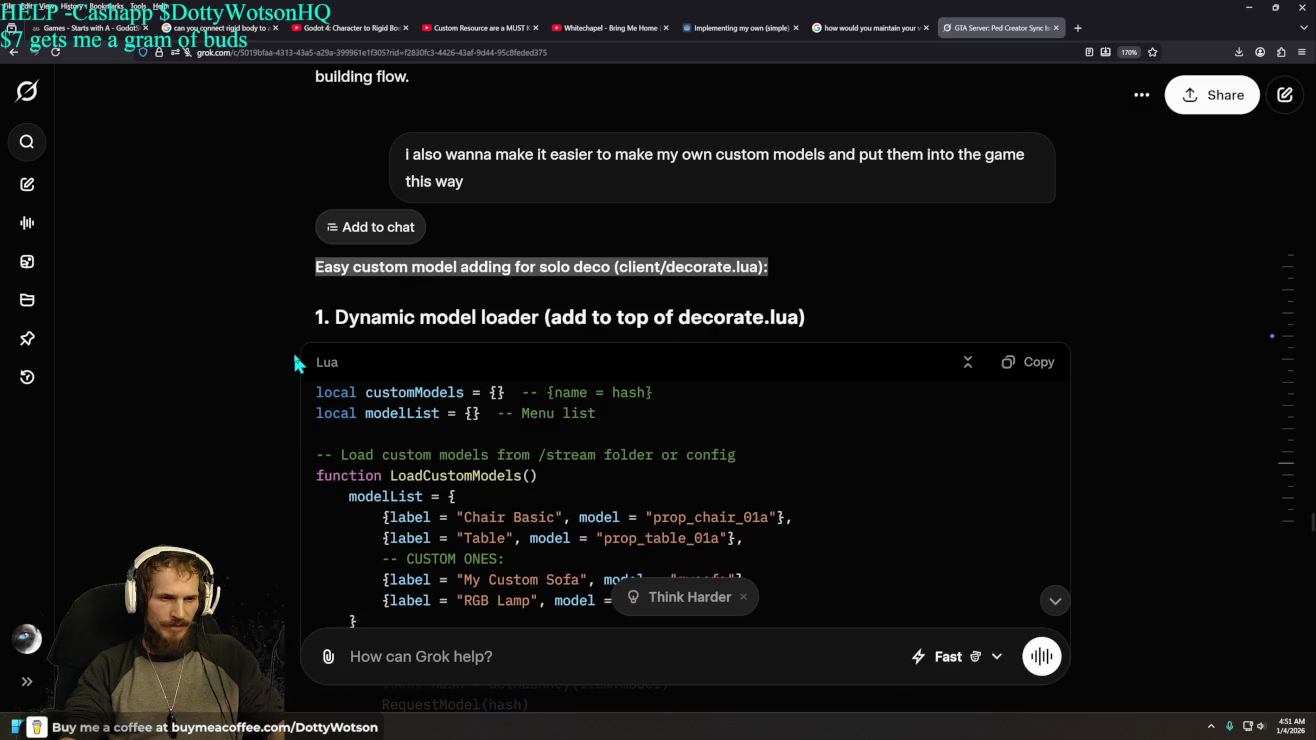
scroll(295, 362, "down", 6)
scroll(297, 366, "down", 2)
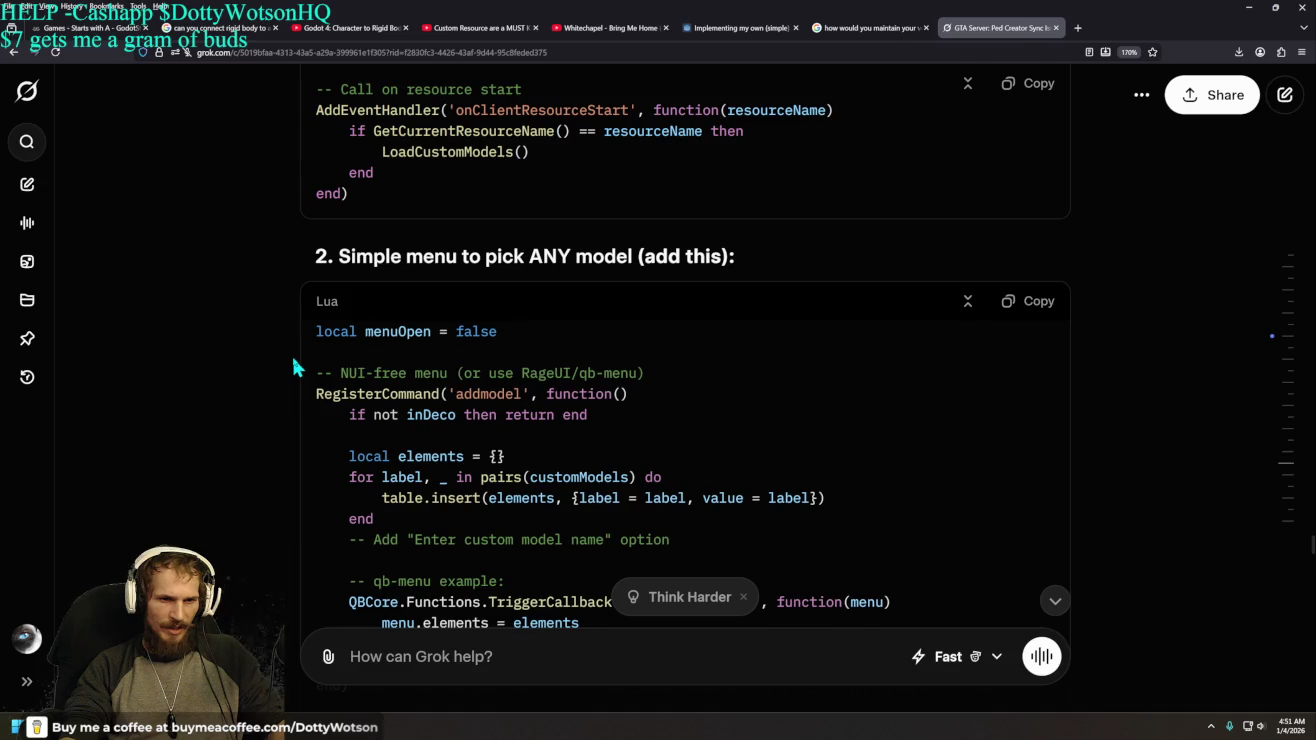
scroll(297, 366, "down", 2)
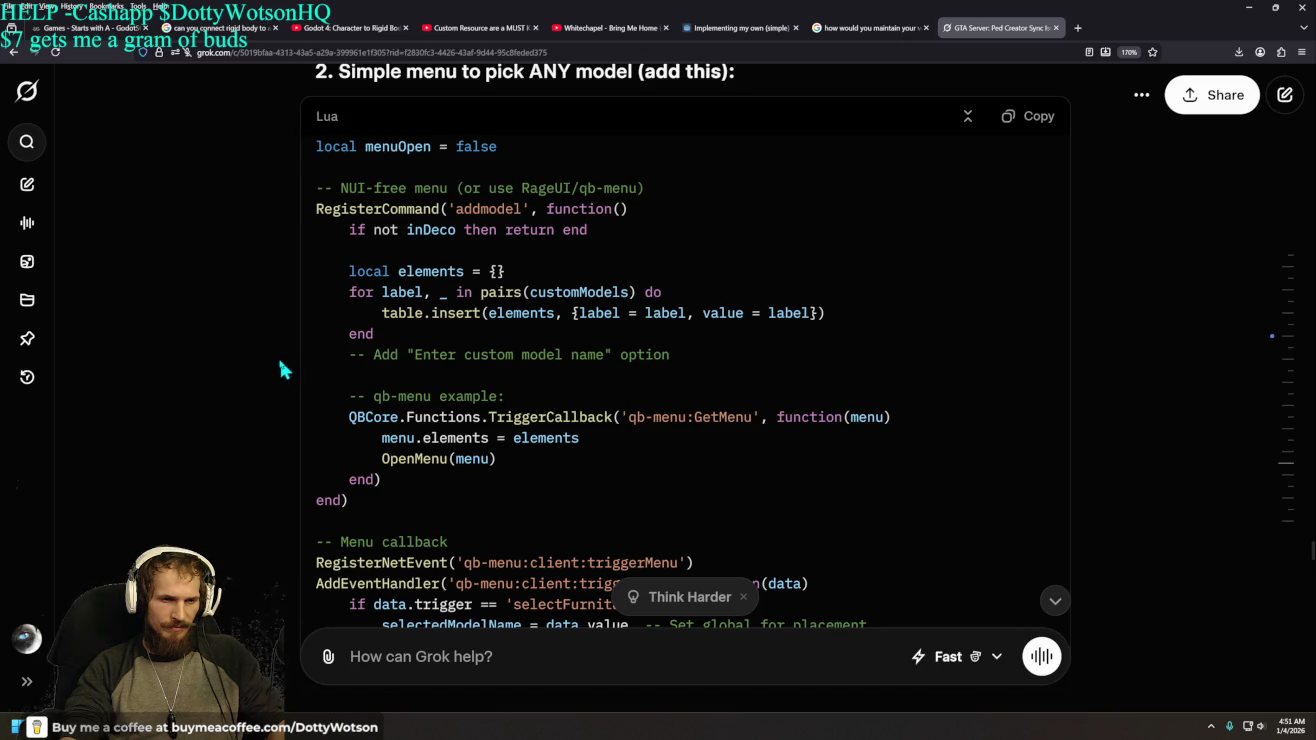
scroll(265, 372, "down", 2)
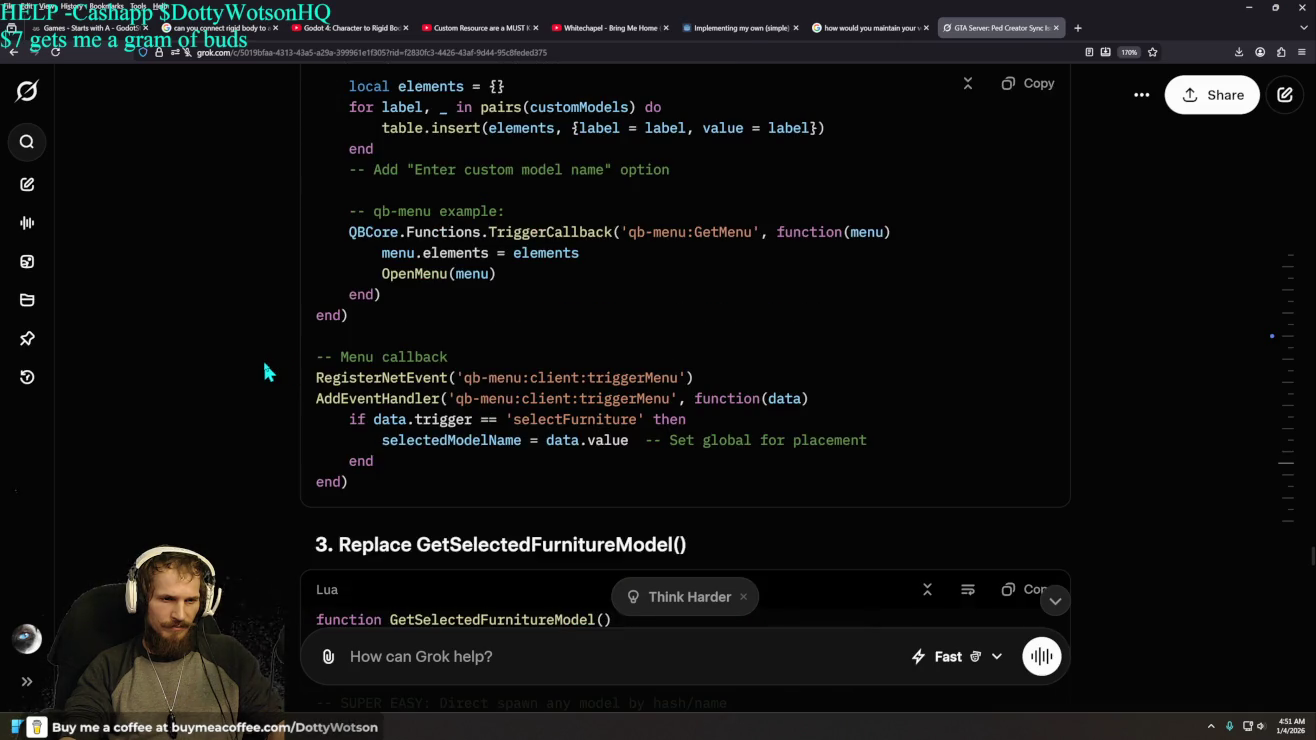
scroll(260, 370, "down", 3)
scroll(260, 370, "up", 1)
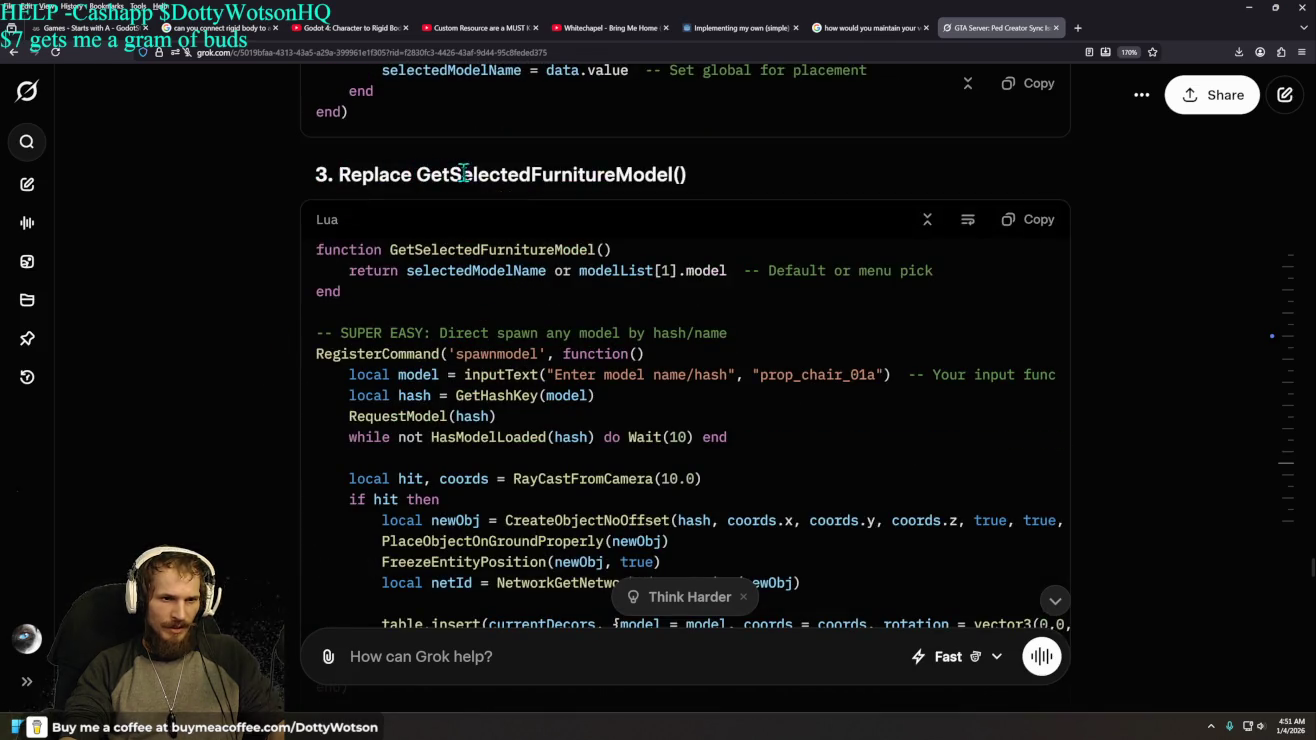
scroll(175, 348, "down", 5)
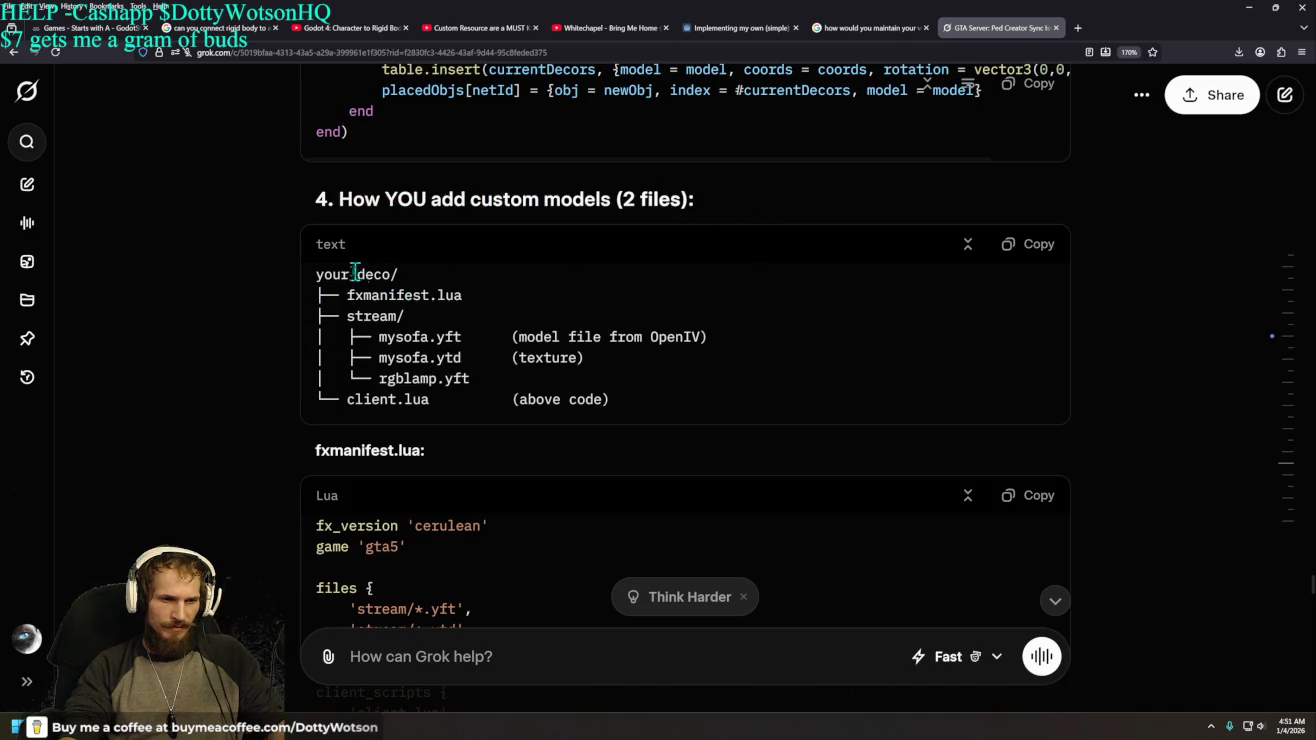
mouse_move(316, 275)
left_mouse_down()
mouse_move(391, 270)
mouse_move(421, 292)
mouse_move(347, 296)
mouse_move(469, 303)
left_mouse_up()
mouse_move(347, 316)
left_mouse_down()
mouse_move(460, 337)
mouse_move(712, 338)
left_mouse_up()
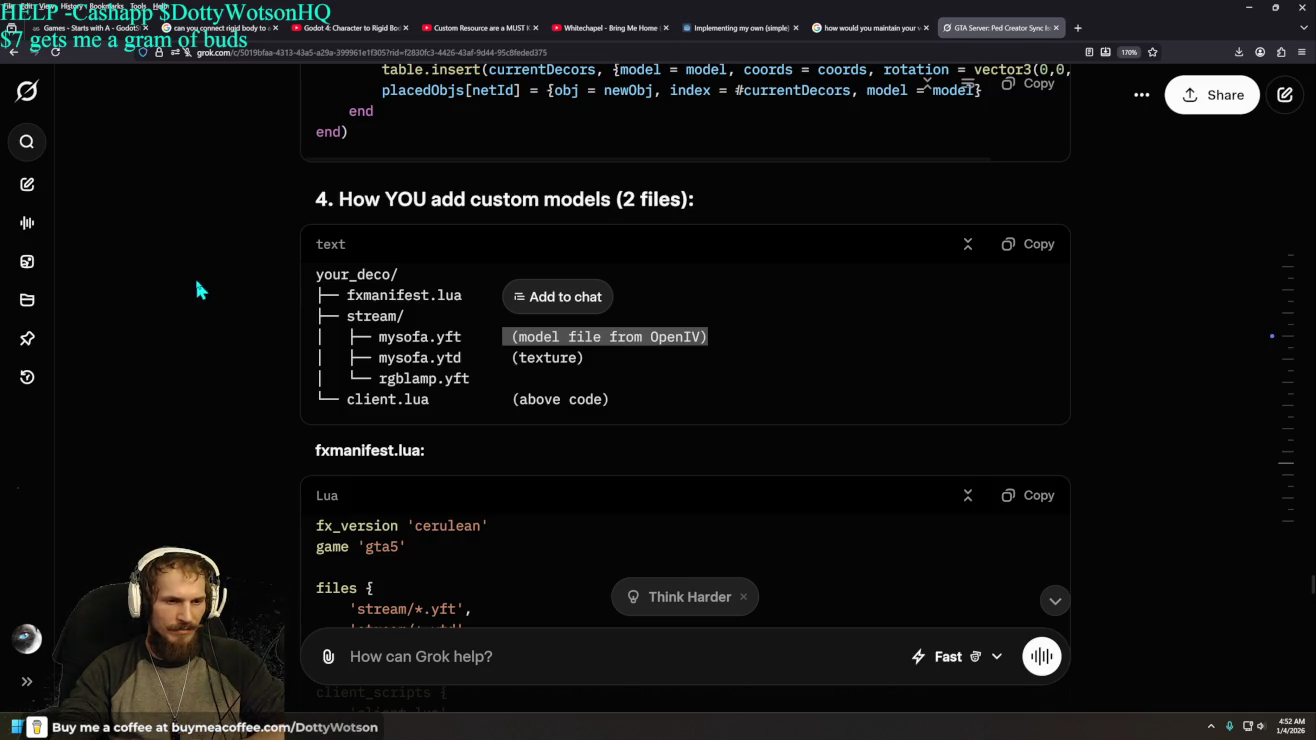
scroll(335, 452, "down", 10)
- Ask Grok 'why wouldnt my stream folder be recognized'
left_click(464, 670)
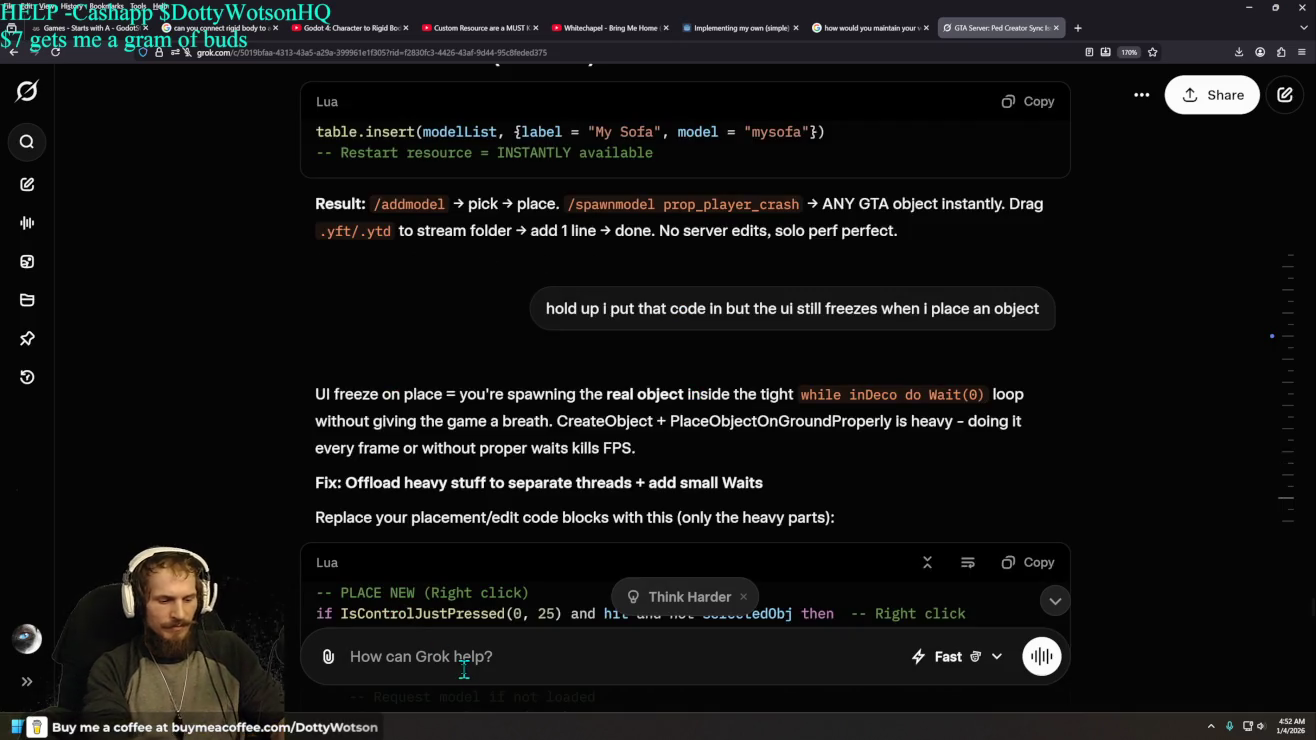
type("why wouldnt my stream folder")
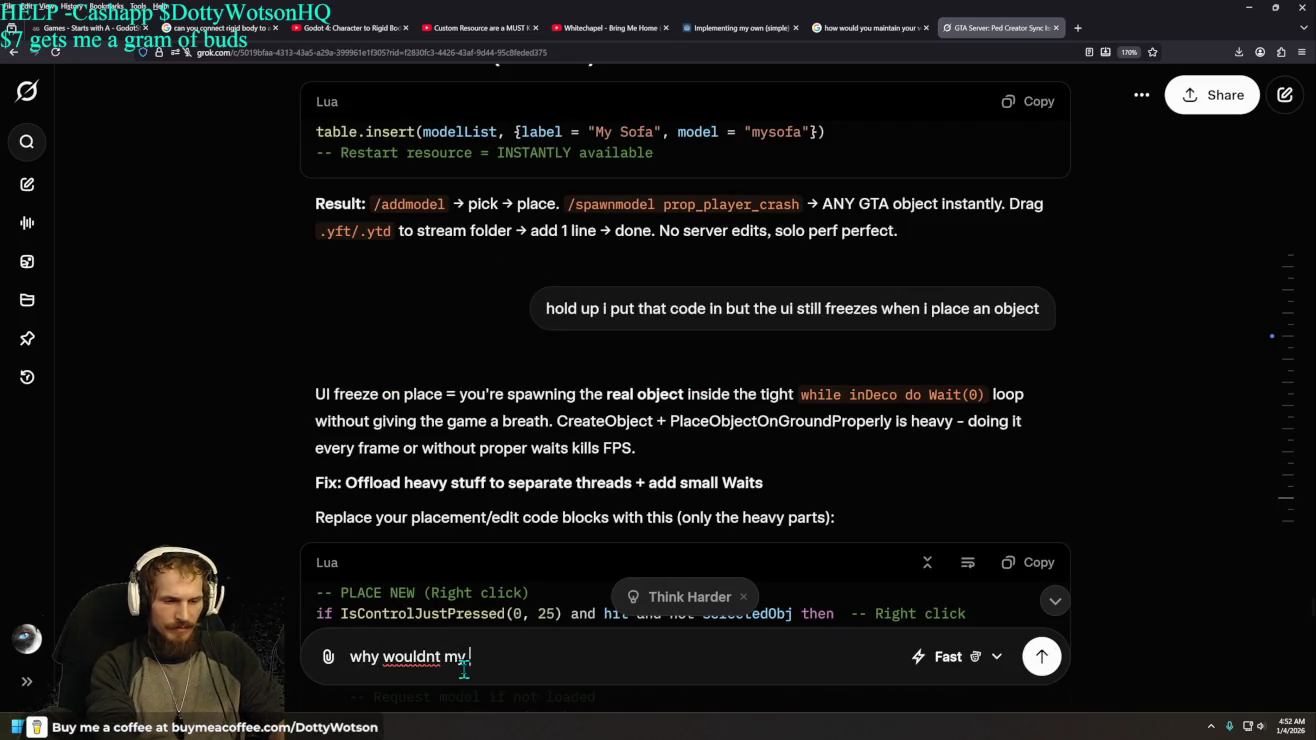
type(" be ")
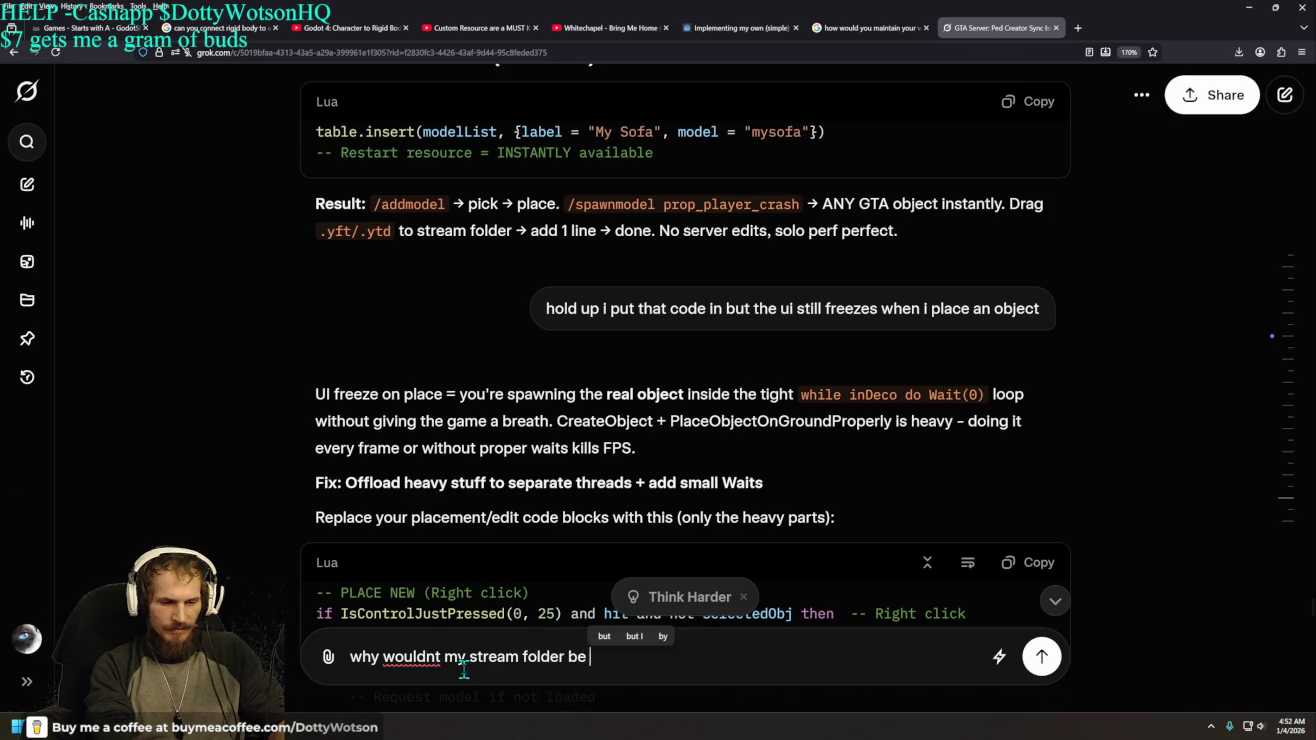
type("recognized")
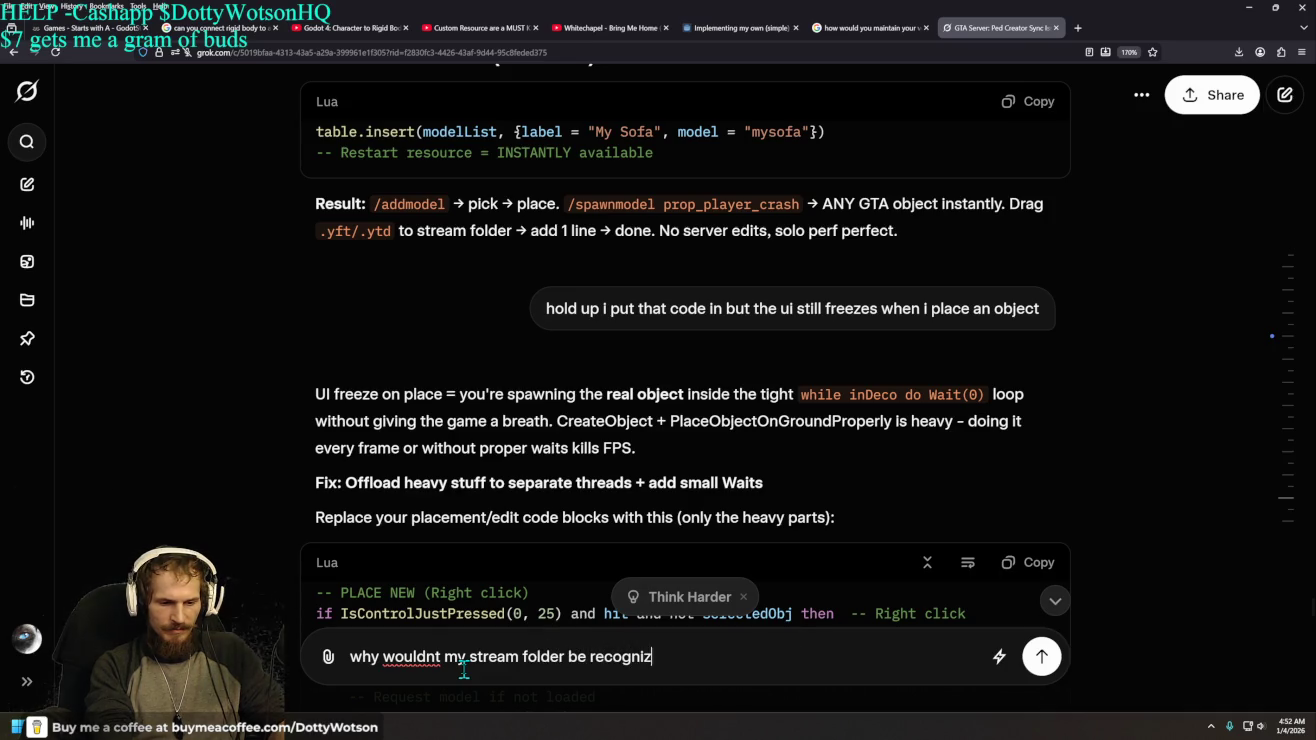
key("Return")
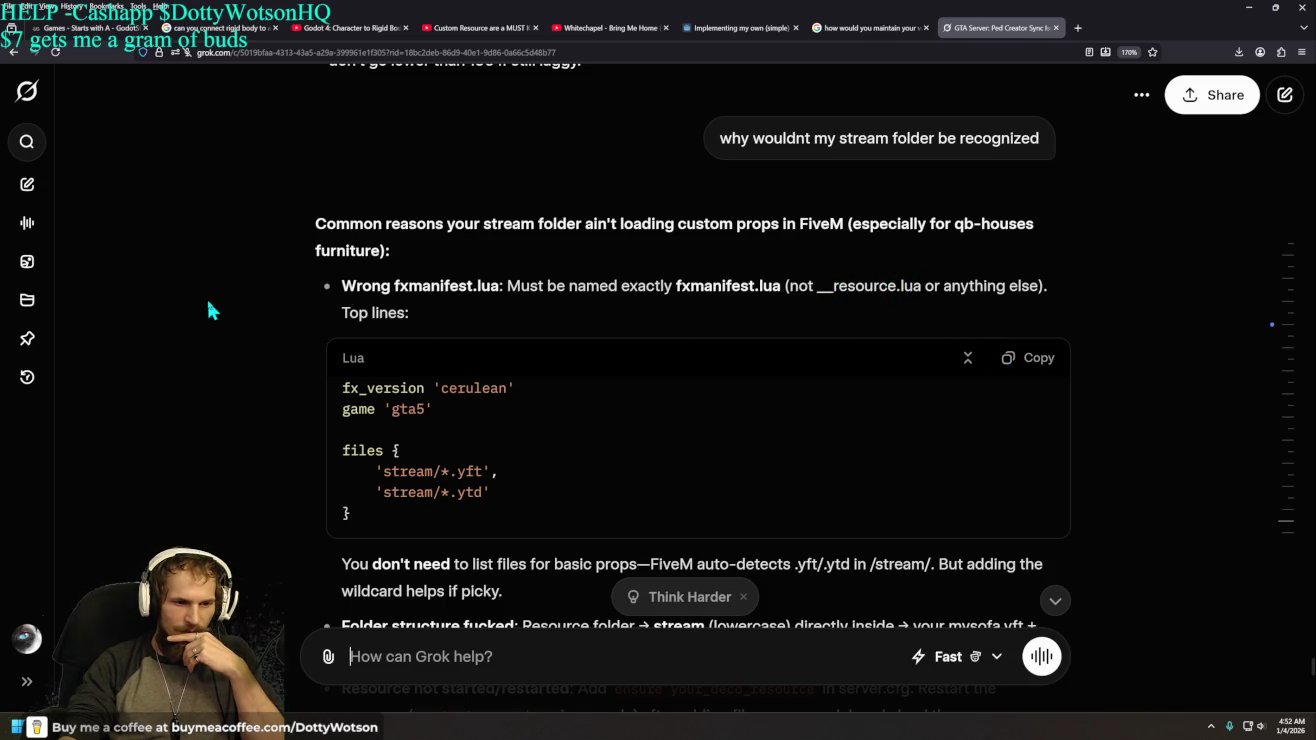
scroll(208, 303, "down", 2)
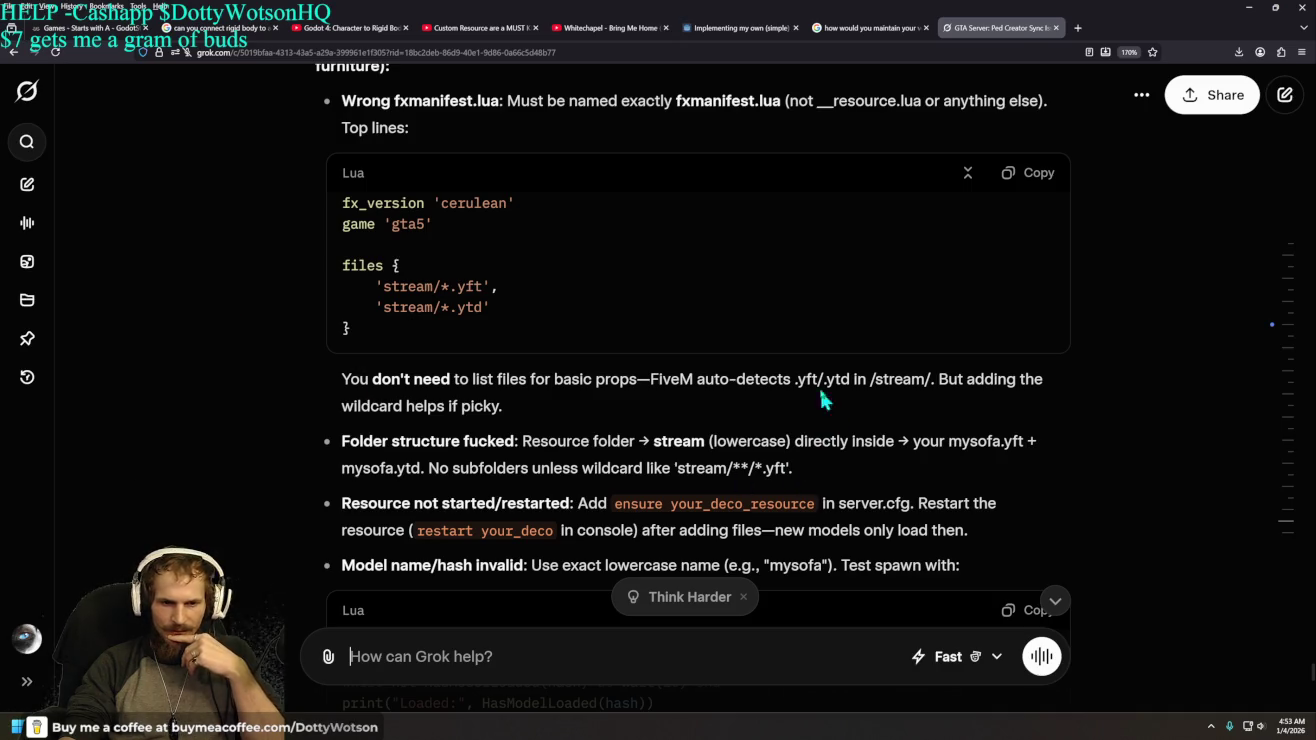
mouse_move(795, 381)
left_mouse_down()
mouse_move(1001, 400)
mouse_move(931, 390)
left_mouse_up()
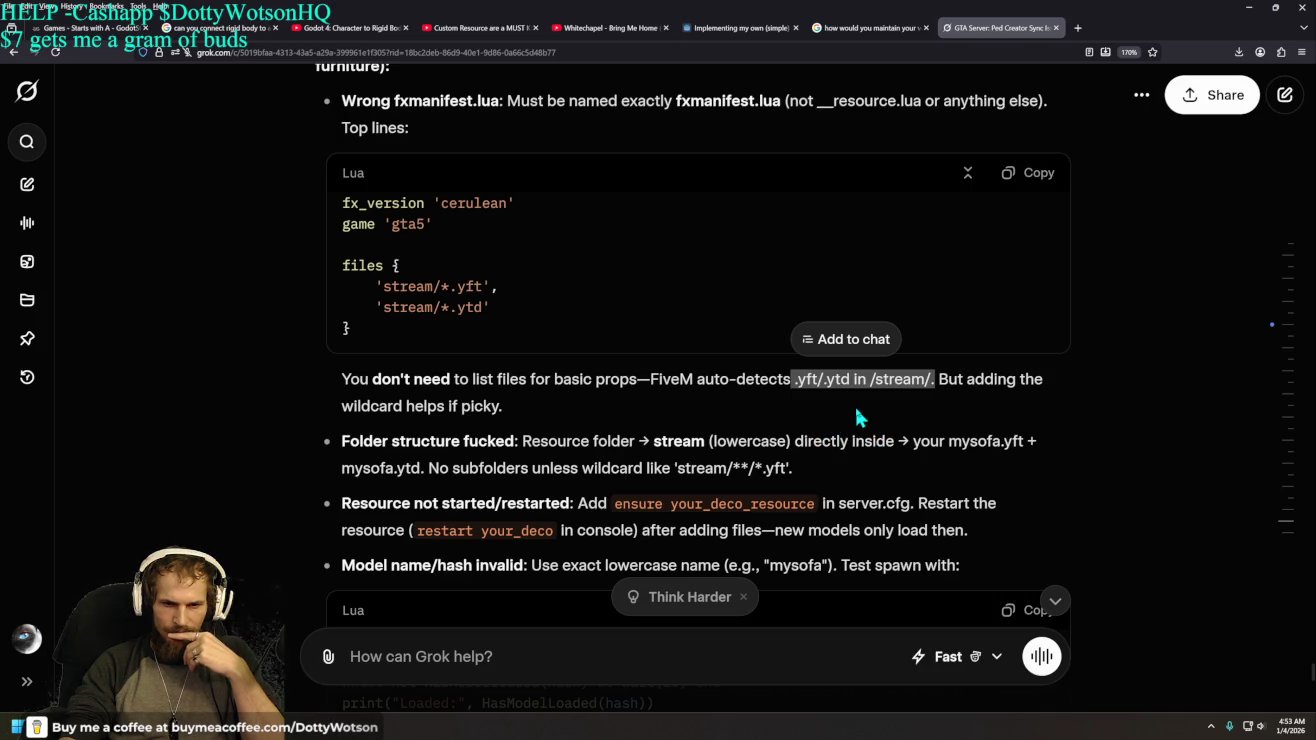
left_click(802, 368)
left_click_drag(794, 378, 861, 380)
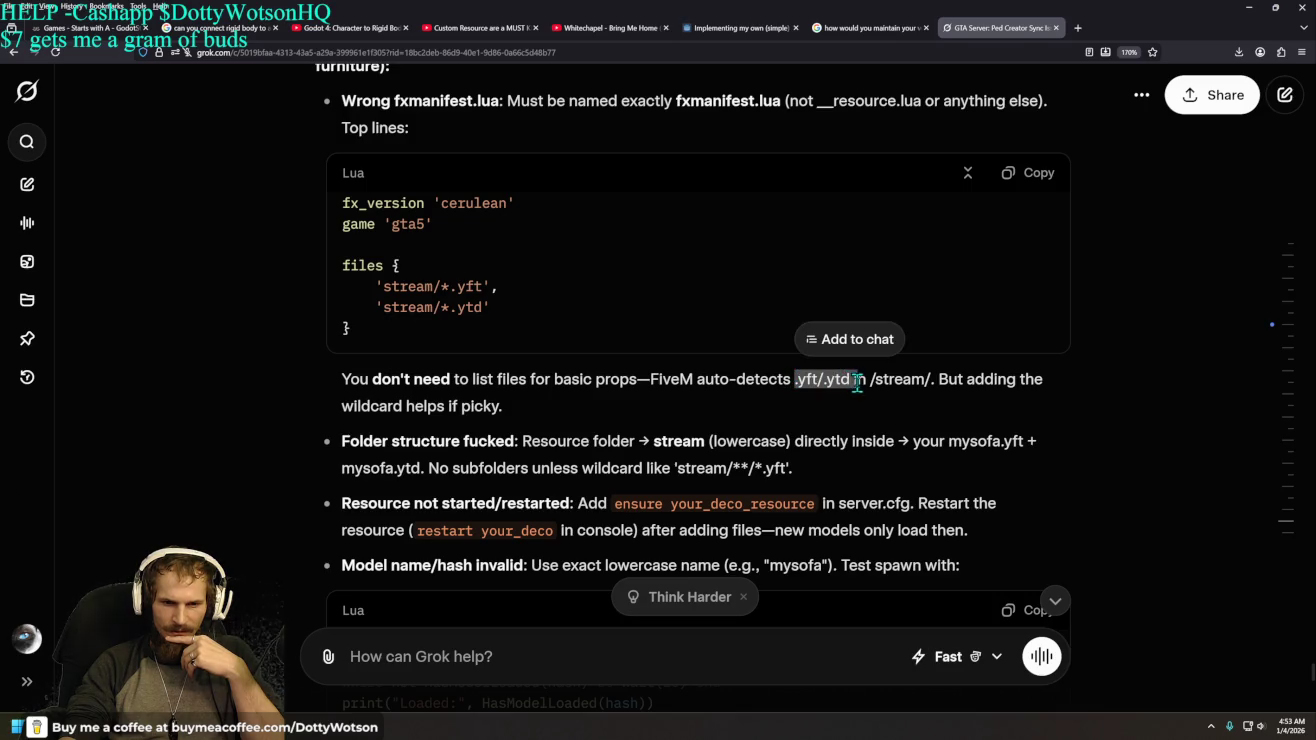
double_click(900, 380)
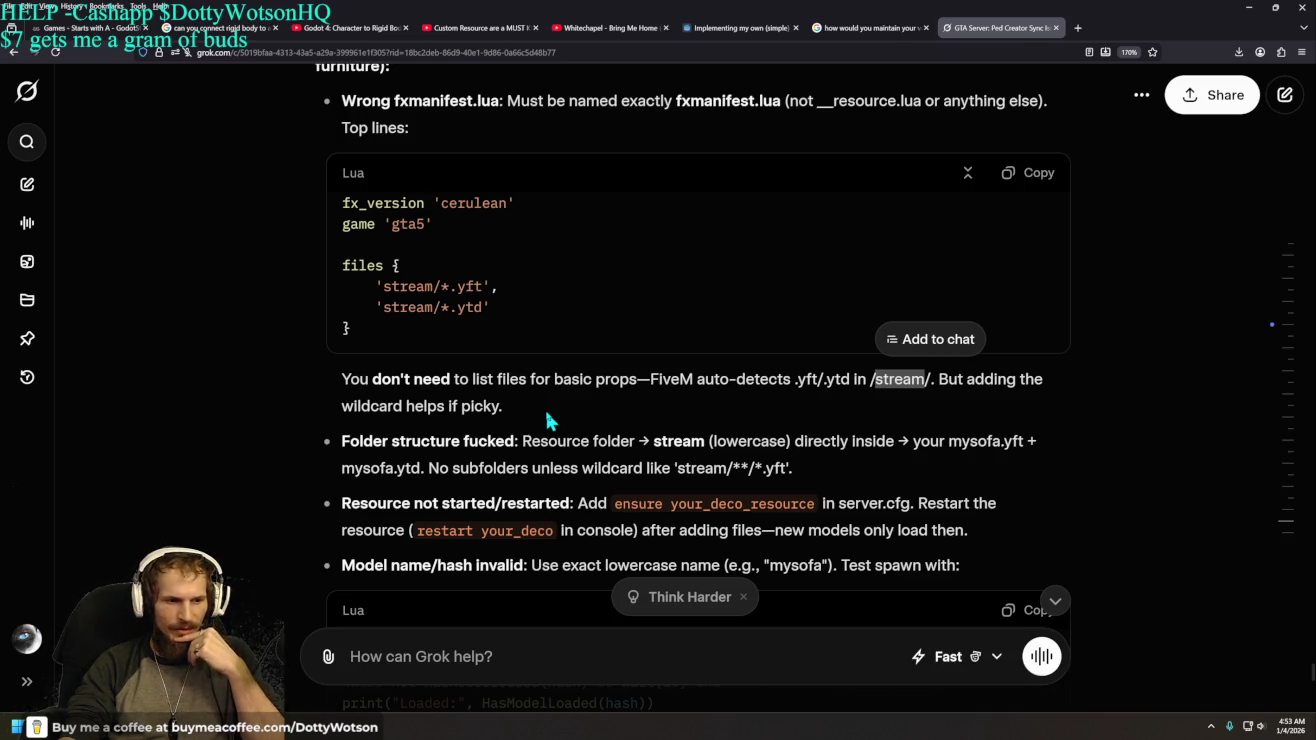
scroll(257, 331, "up", 2)
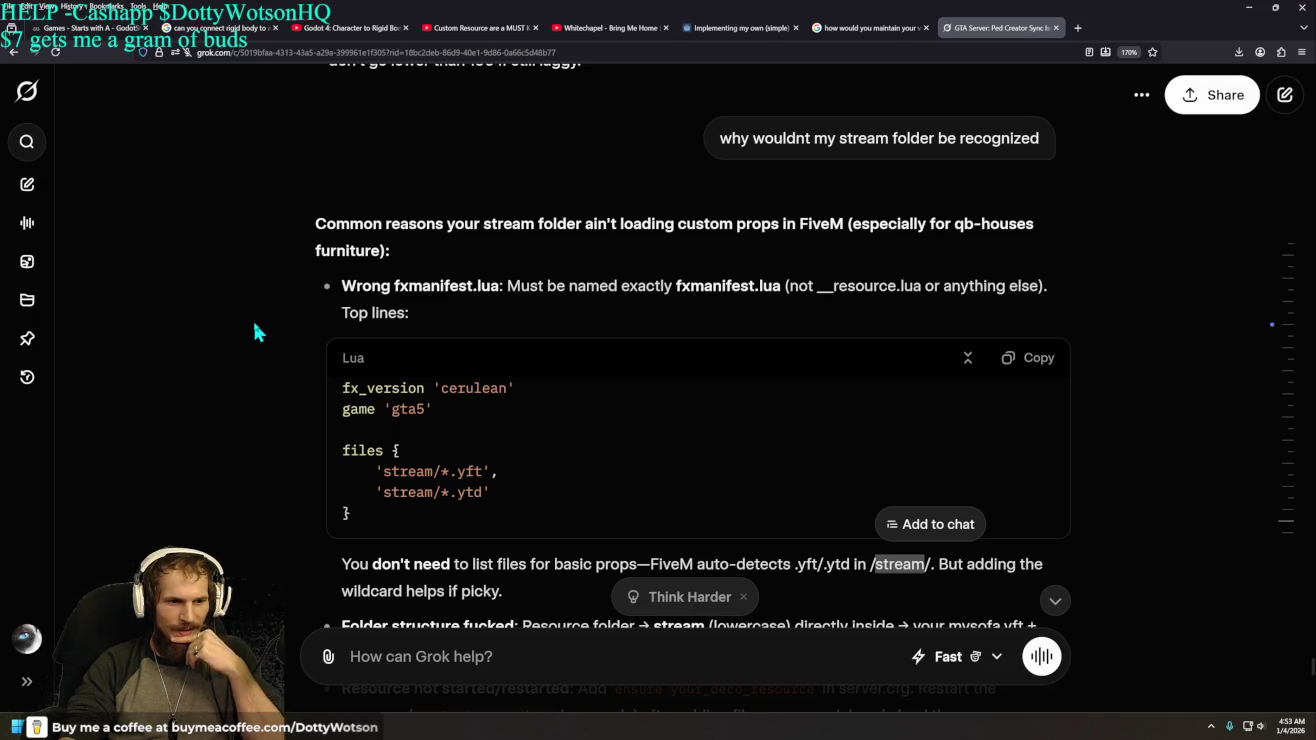
scroll(257, 335, "down", 2)
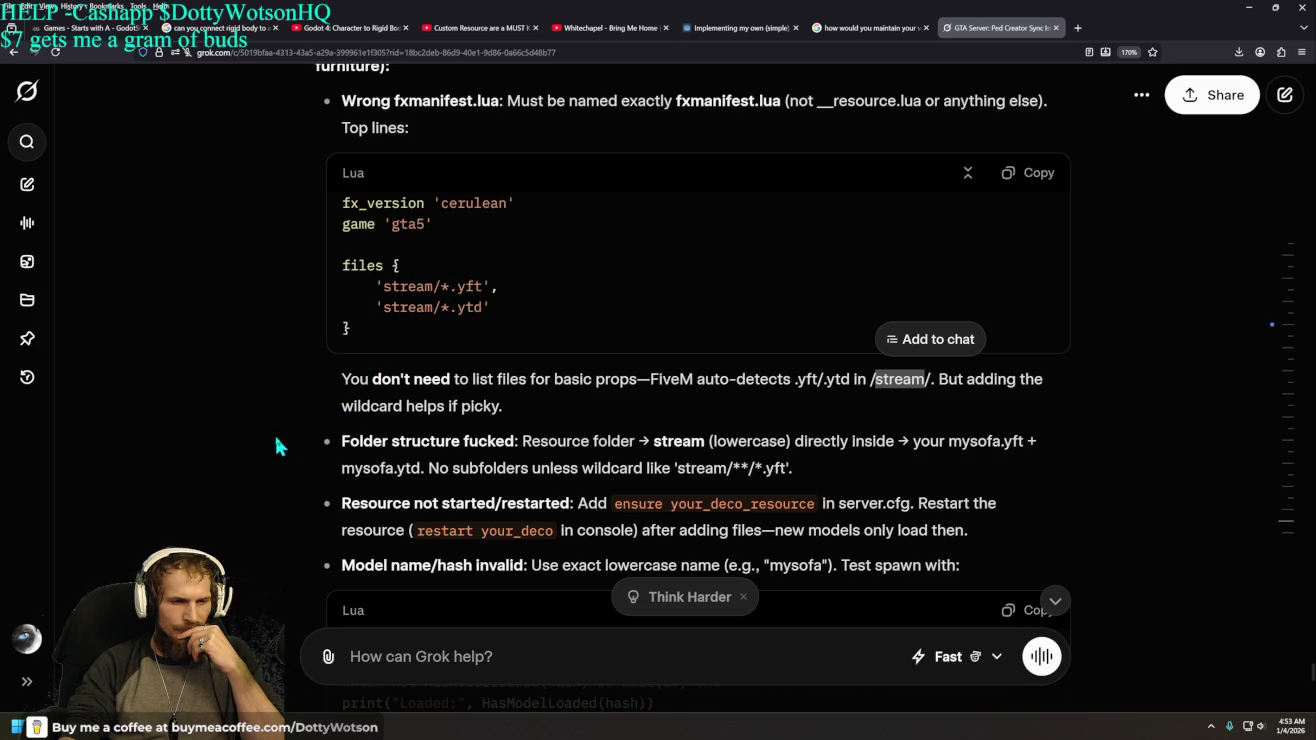
scroll(276, 436, "down", 2)
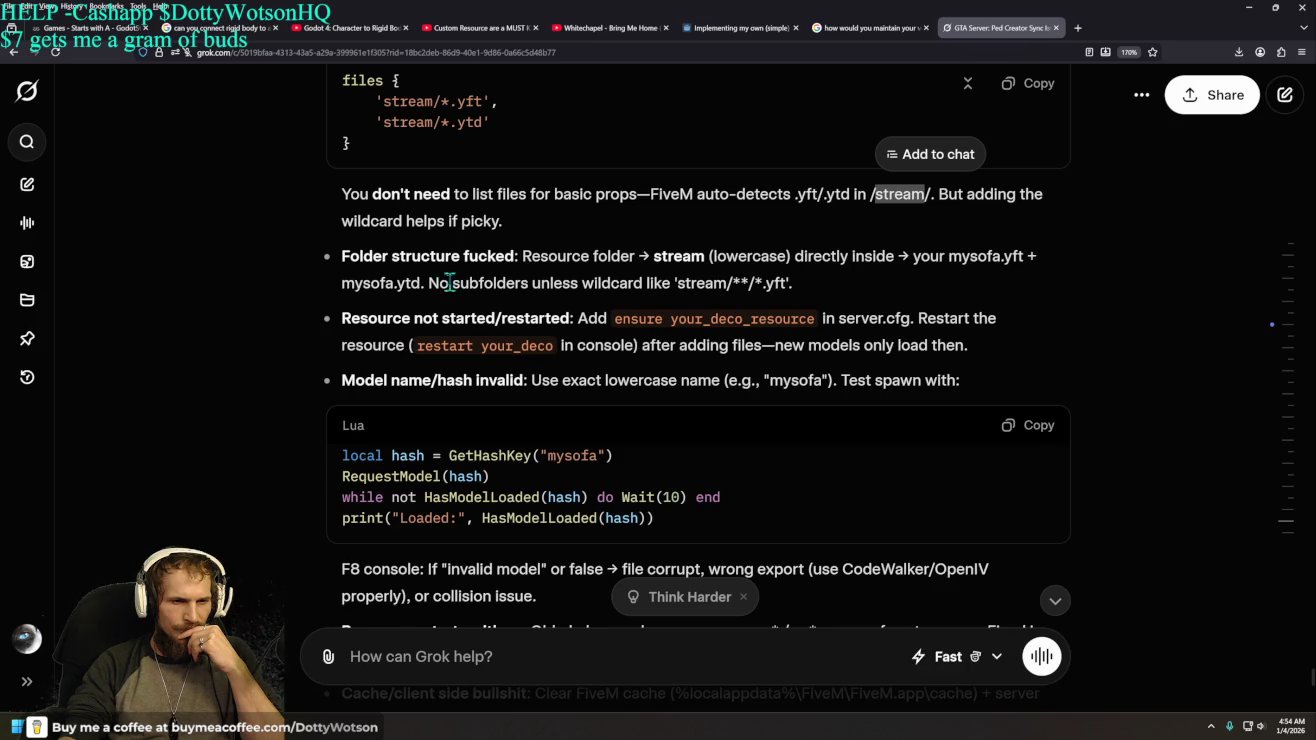
right_click(523, 255)
left_click(678, 262)
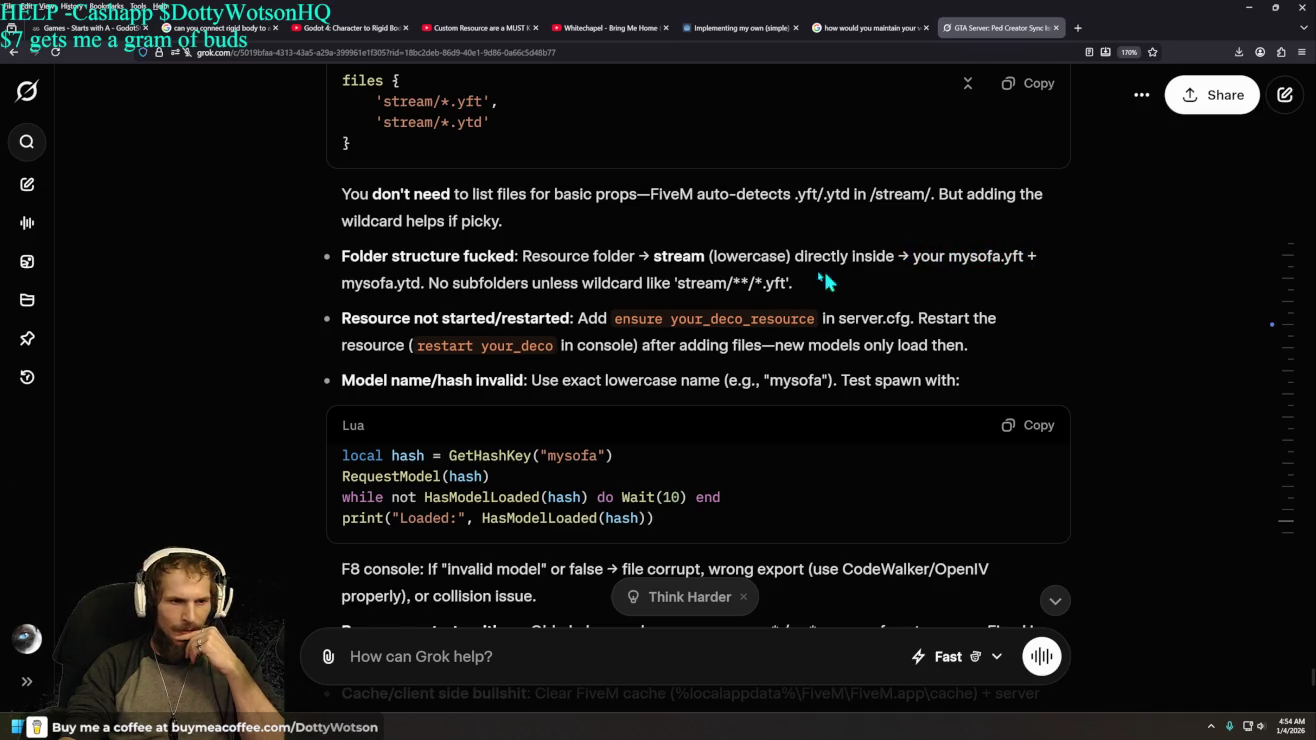
left_click_drag(428, 287, 806, 290)
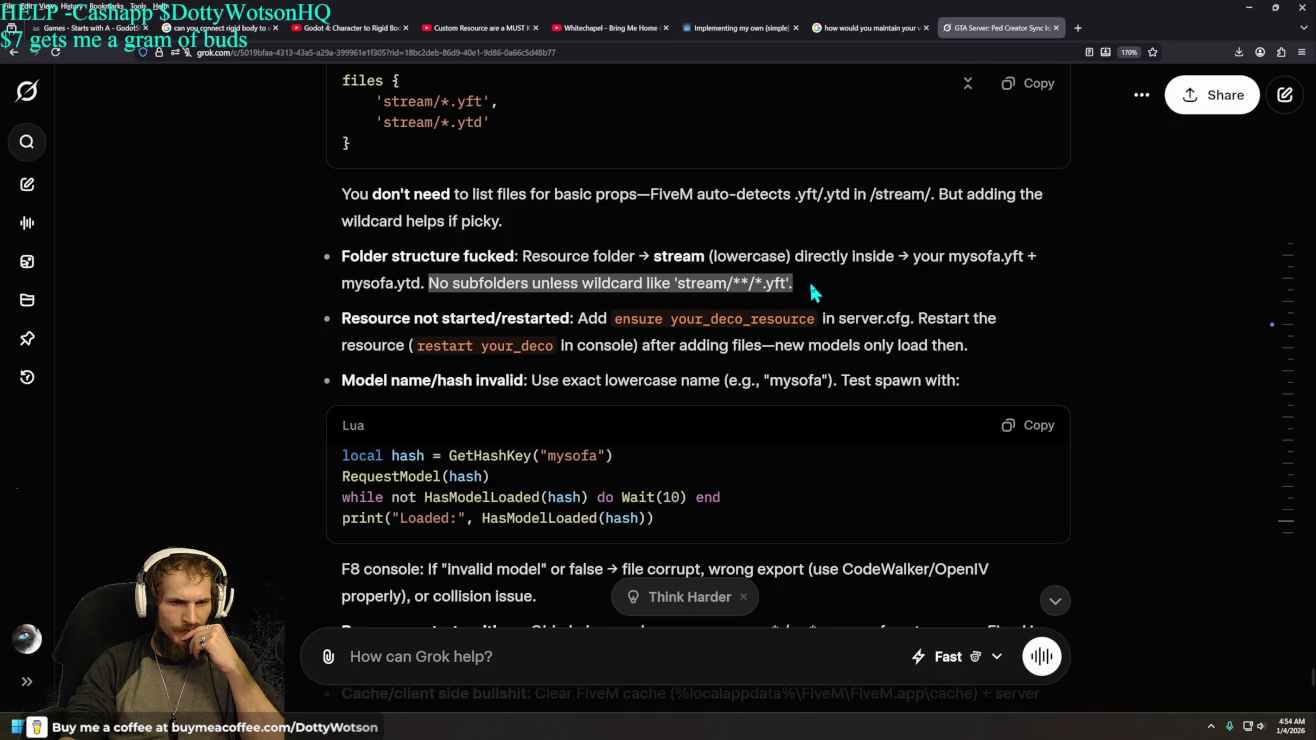
right_click(810, 285)
left_click(1056, 283)
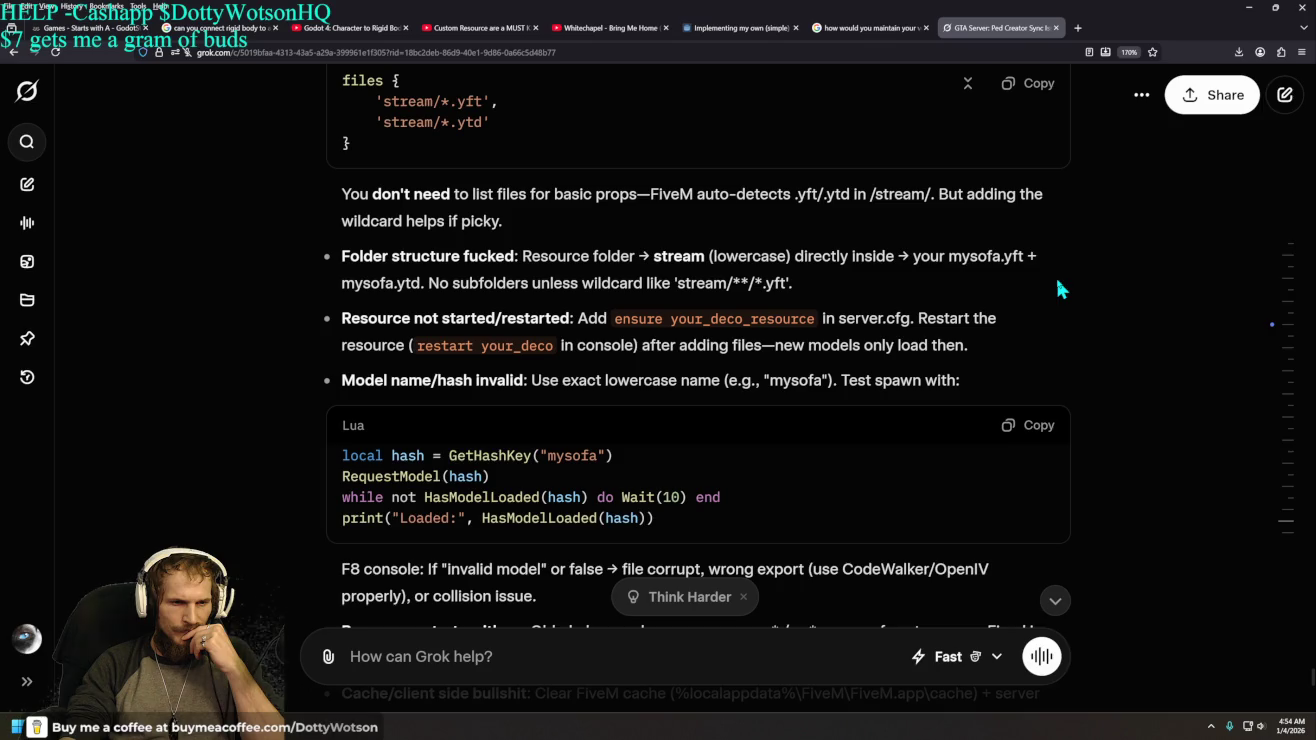
mouse_move(676, 283)
left_mouse_down()
mouse_move(795, 284)
mouse_move(713, 285)
mouse_move(727, 288)
left_mouse_up()
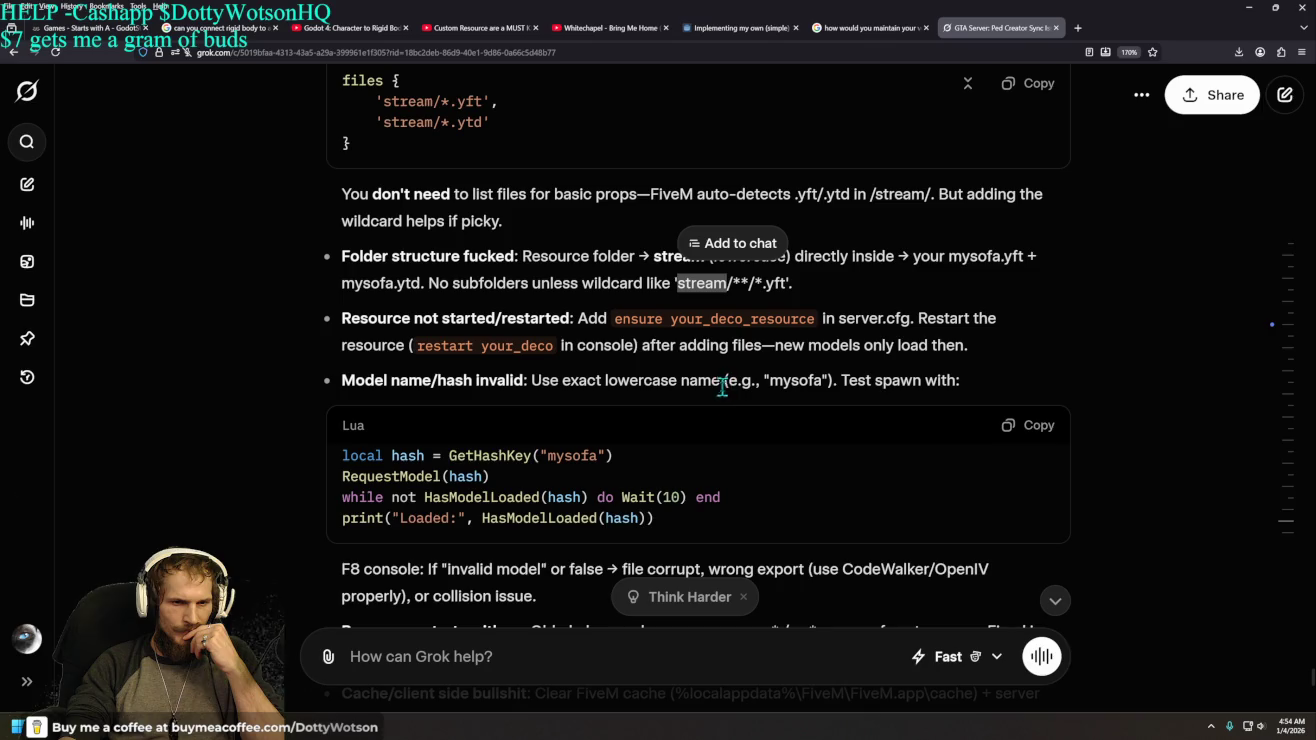
left_click(161, 295)
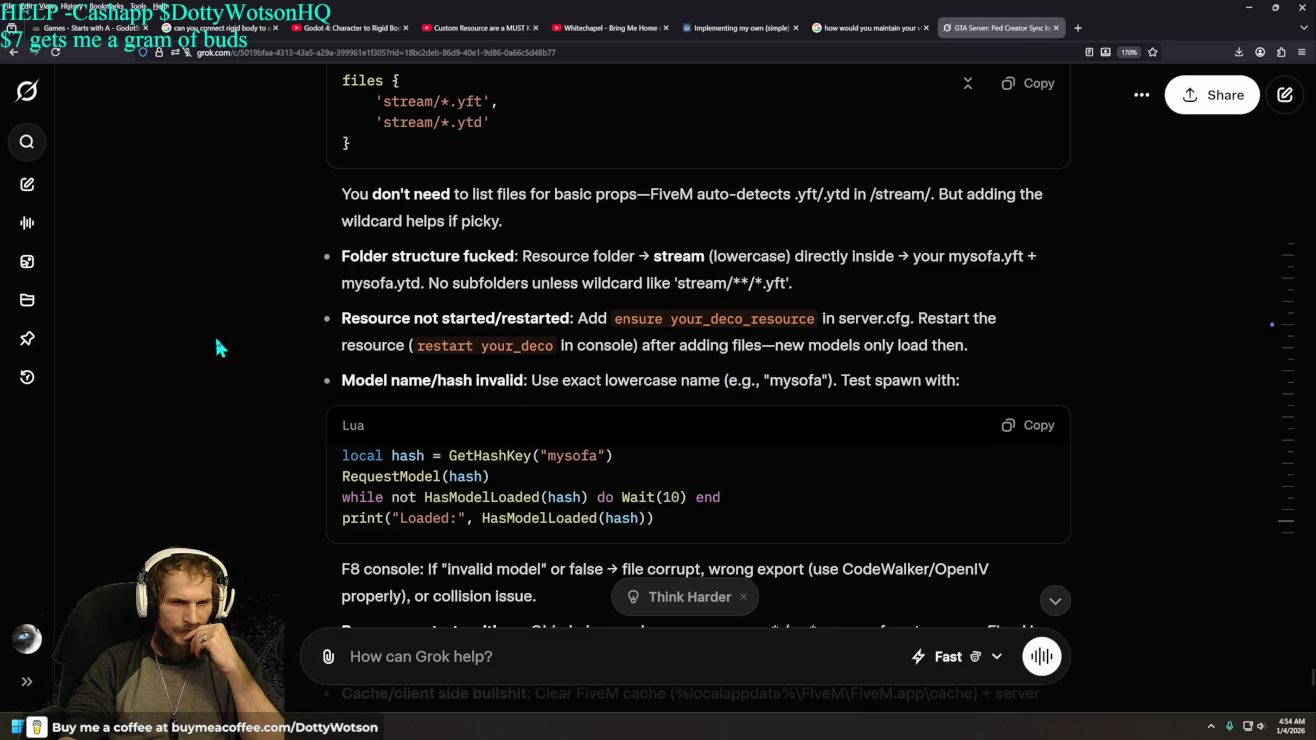
scroll(218, 348, "up", 4)
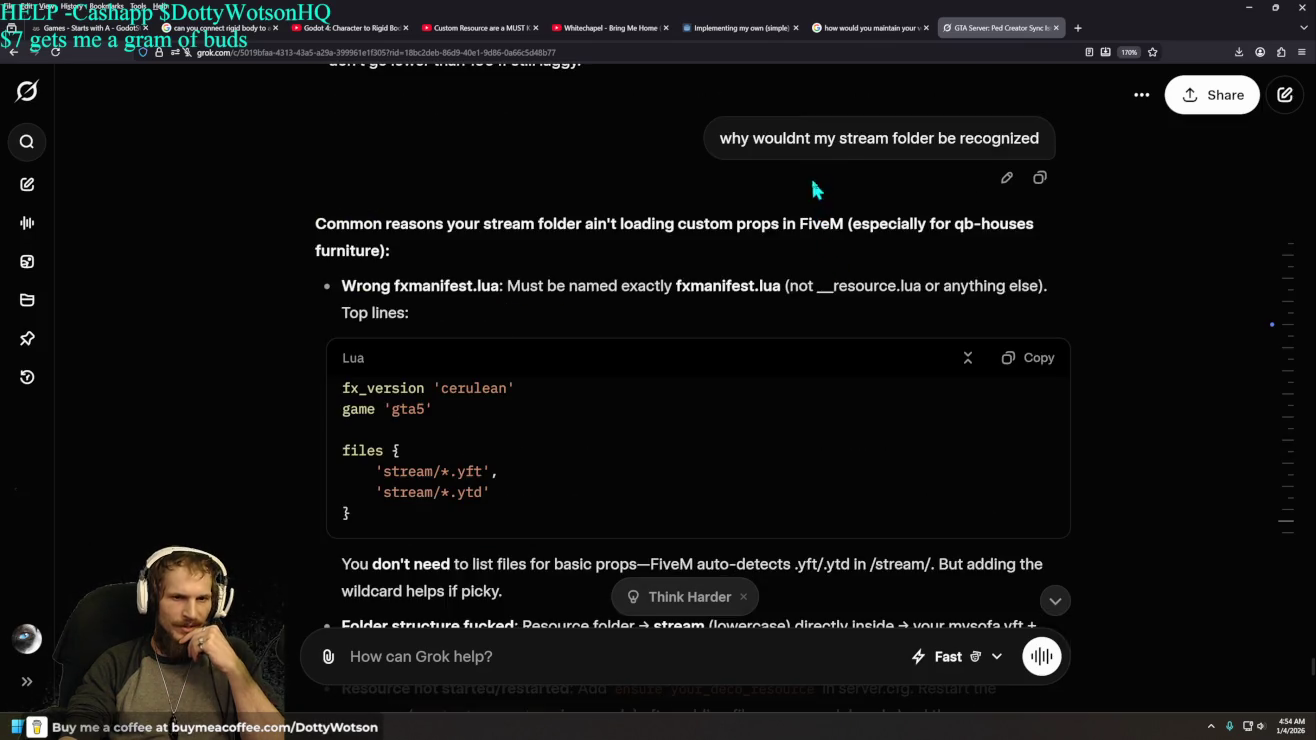
left_click_drag(826, 139, 935, 141)
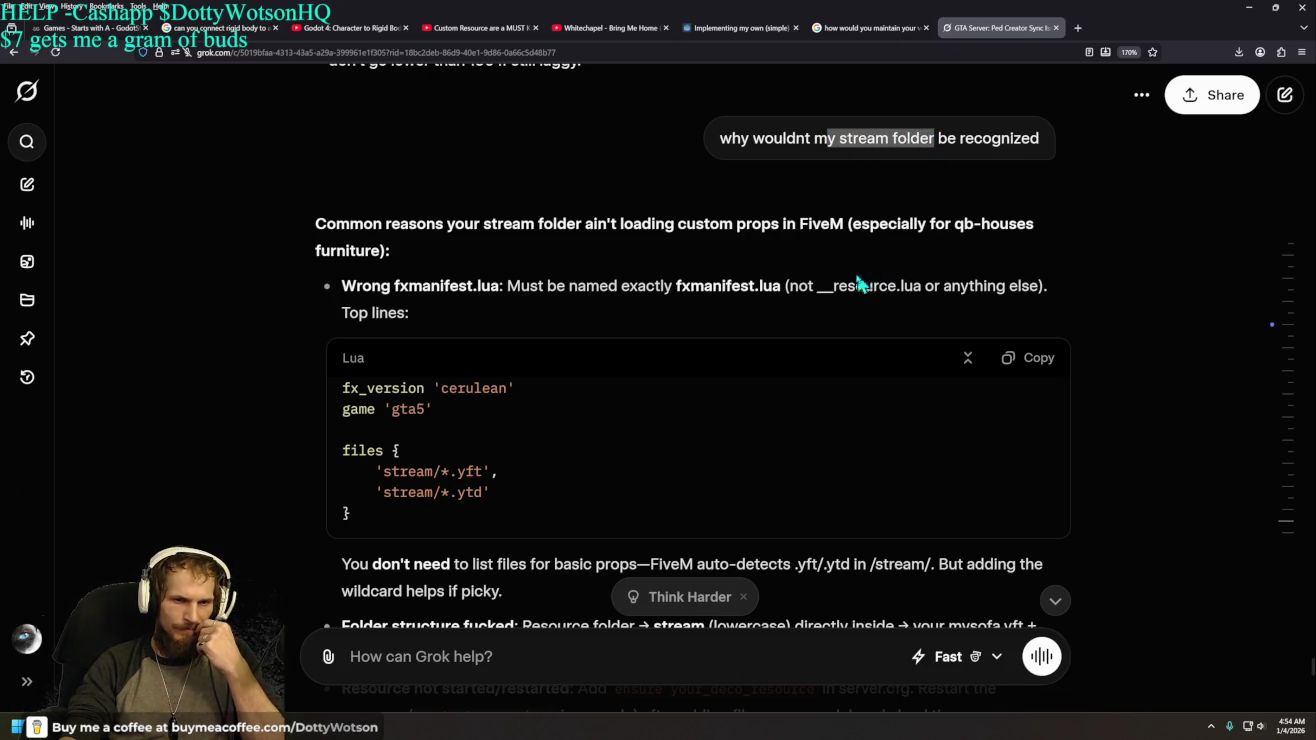
scroll(668, 311, "up", 10)
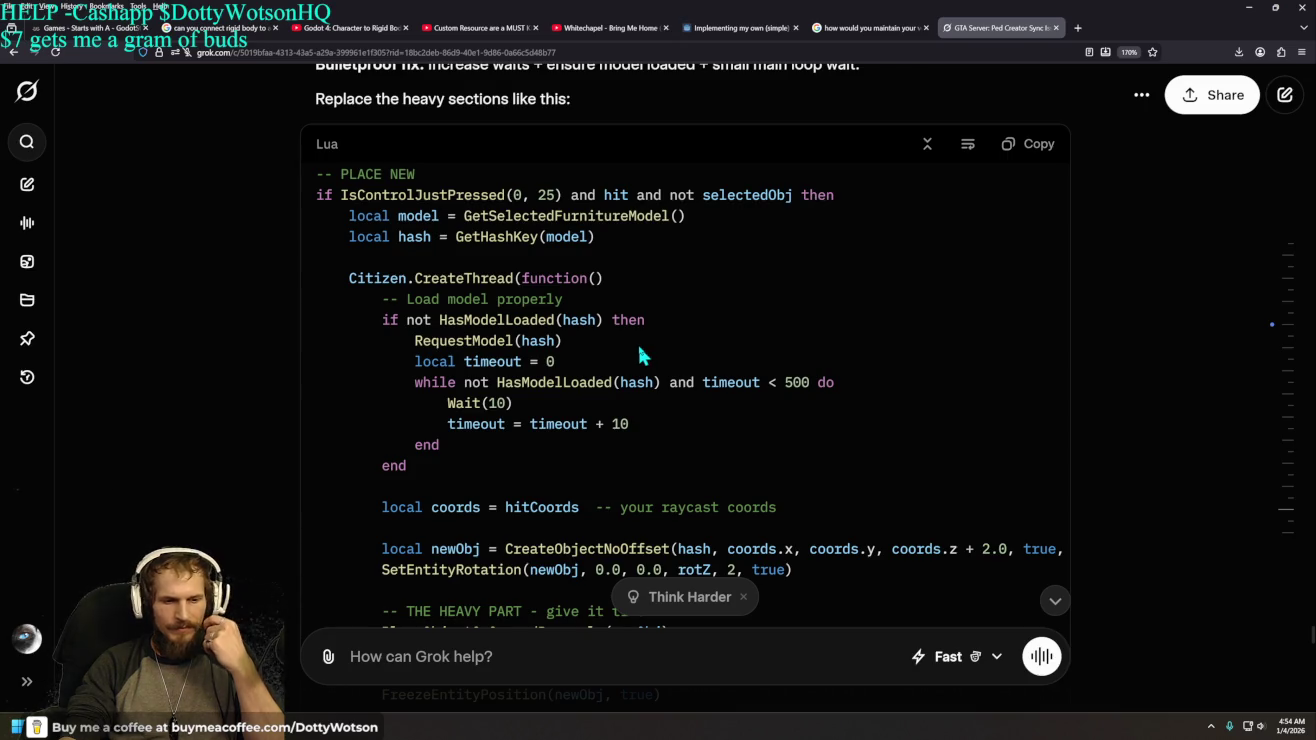
scroll(639, 345, "up", 2)
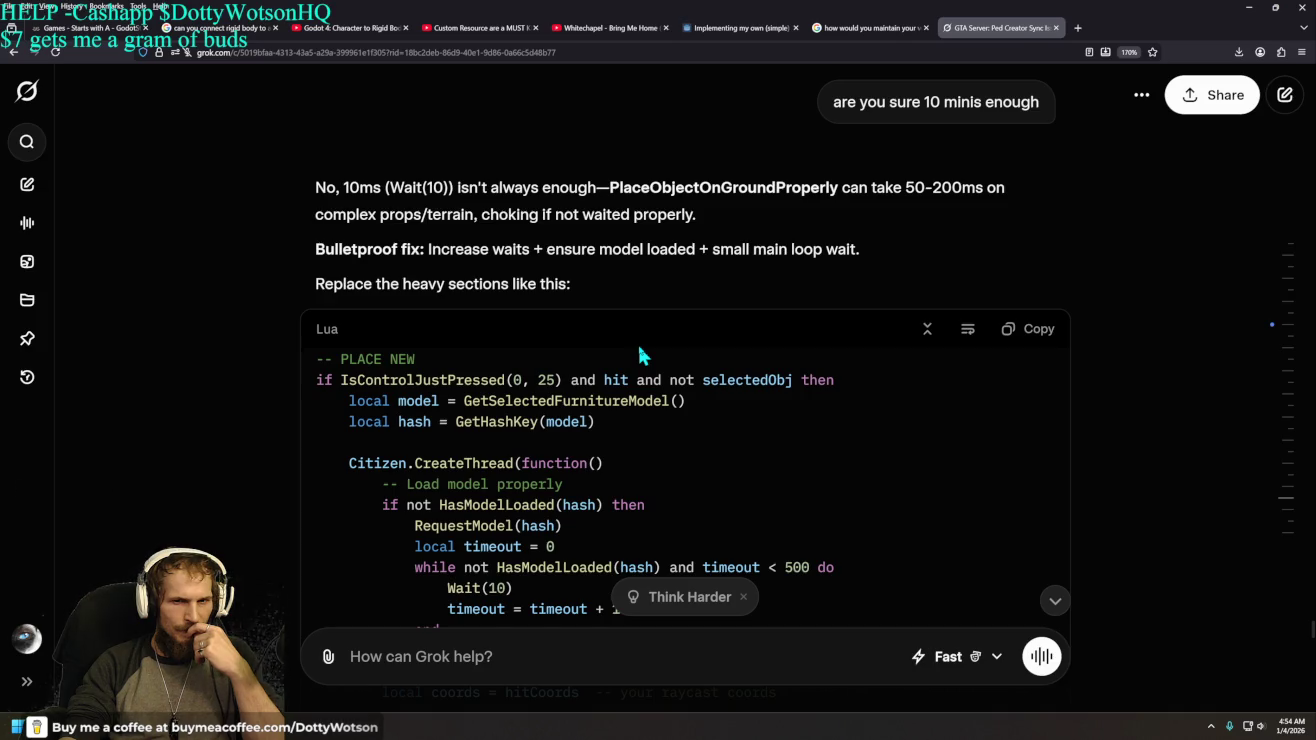
scroll(639, 347, "down", 10)
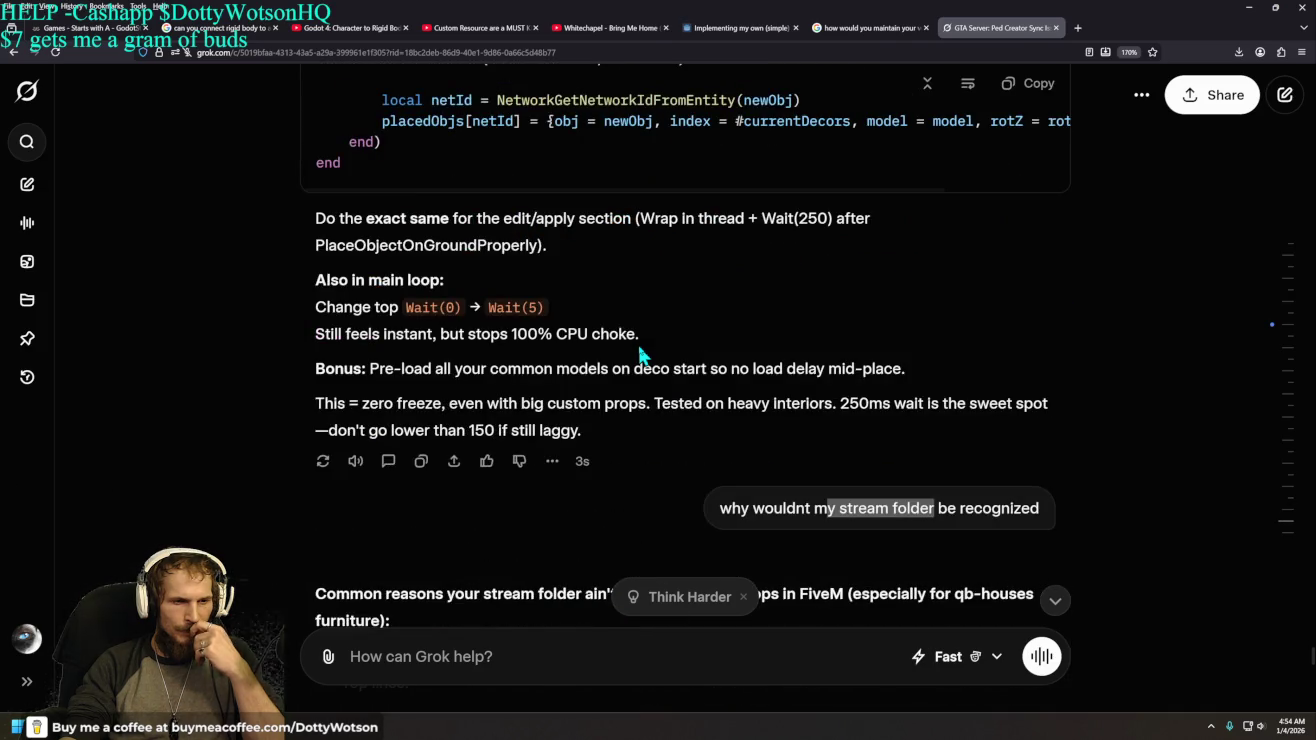
scroll(640, 350, "down", 2)
scroll(305, 354, "down", 2)
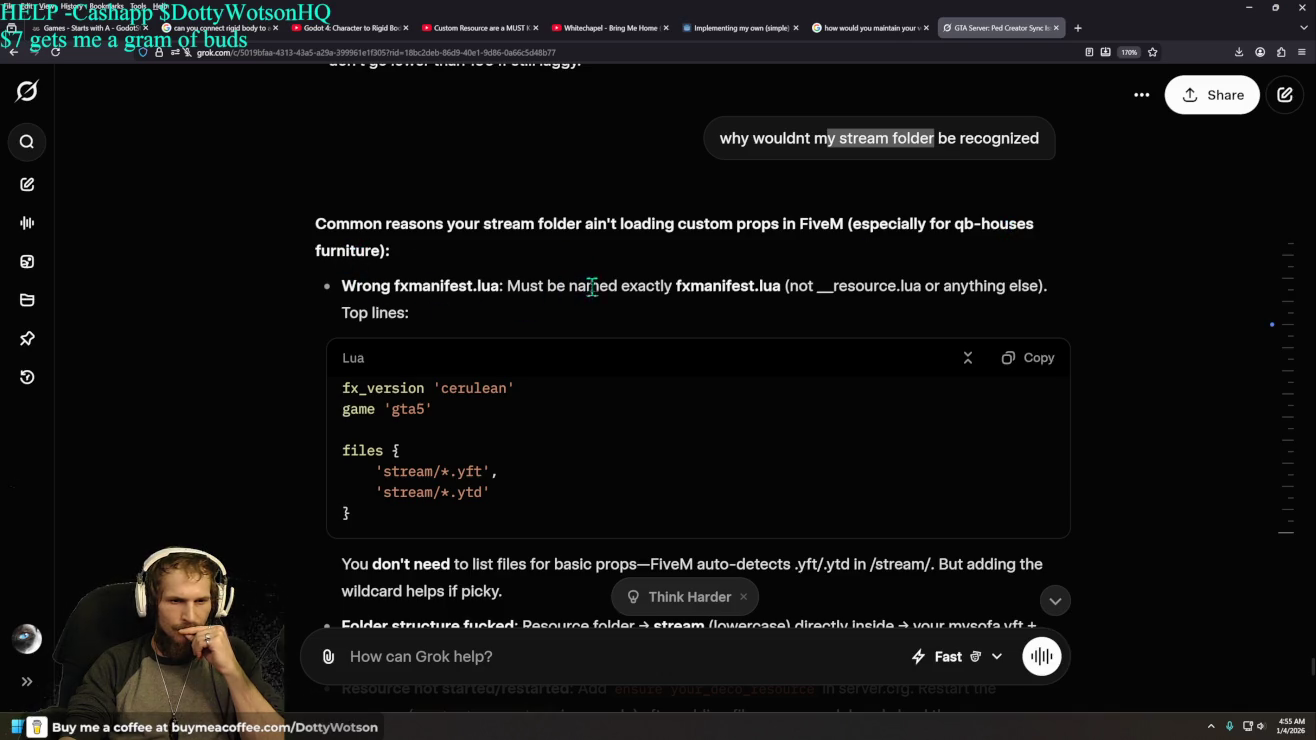
left_click_drag(672, 283, 778, 284)
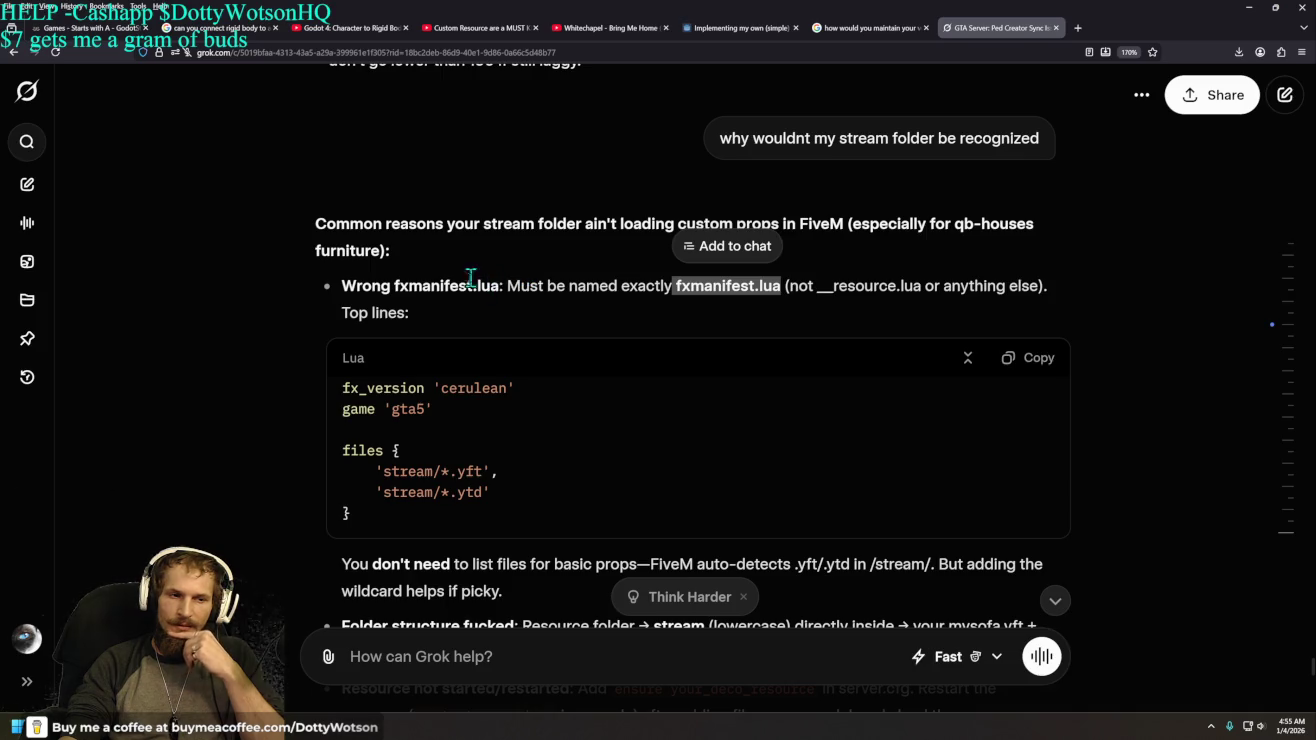
left_click_drag(393, 286, 502, 286)
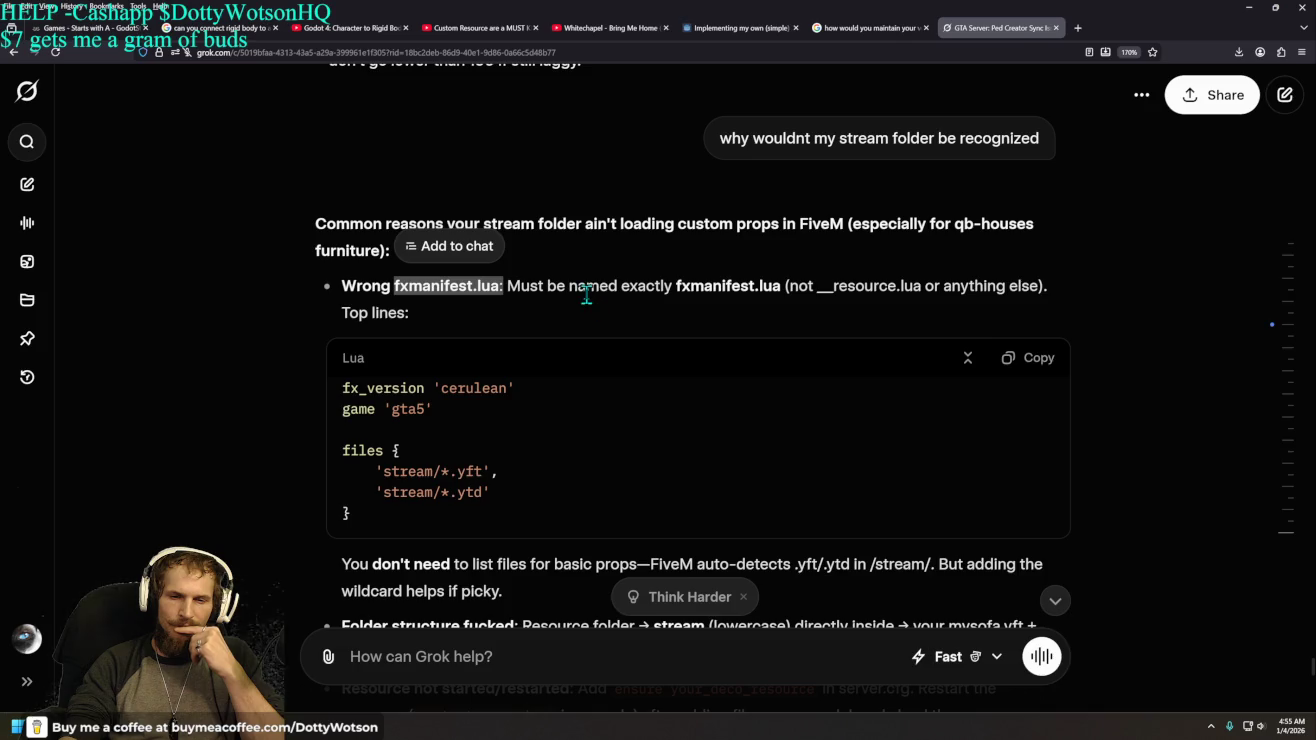
scroll(587, 293, "down", 4)
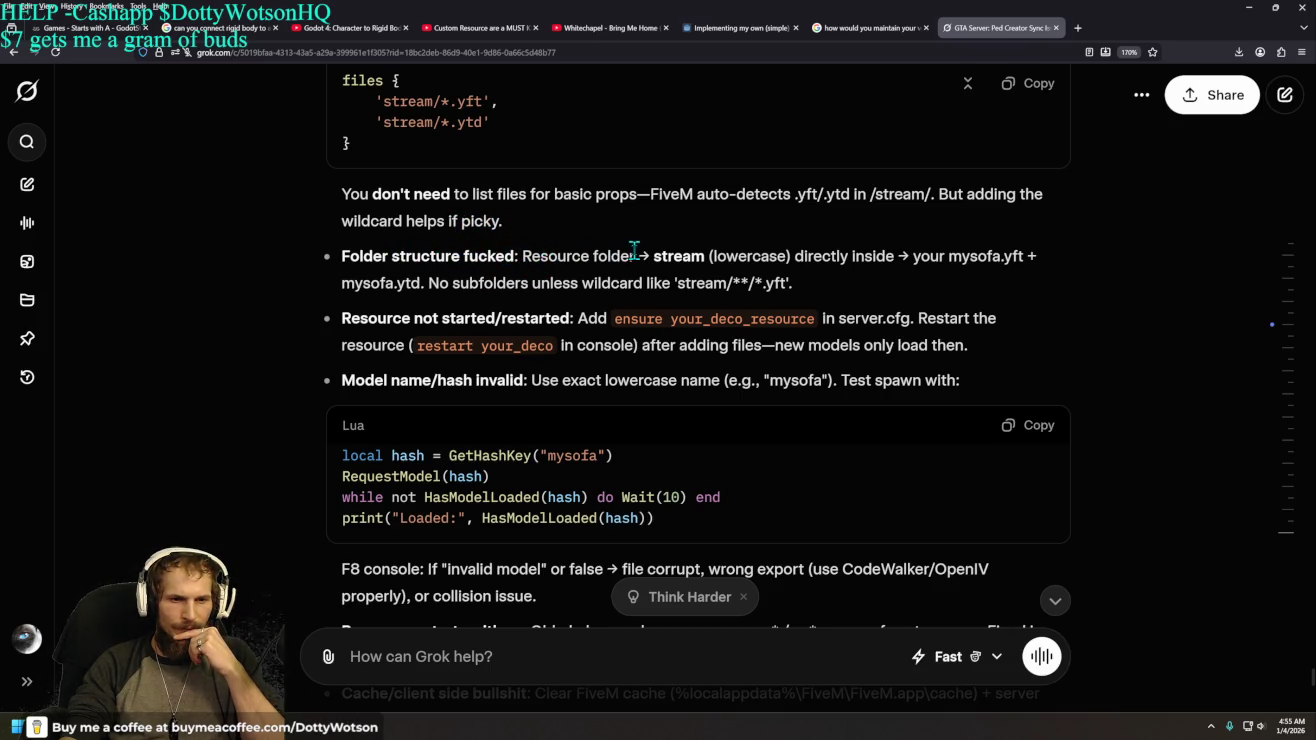
left_click_drag(651, 252, 712, 250)
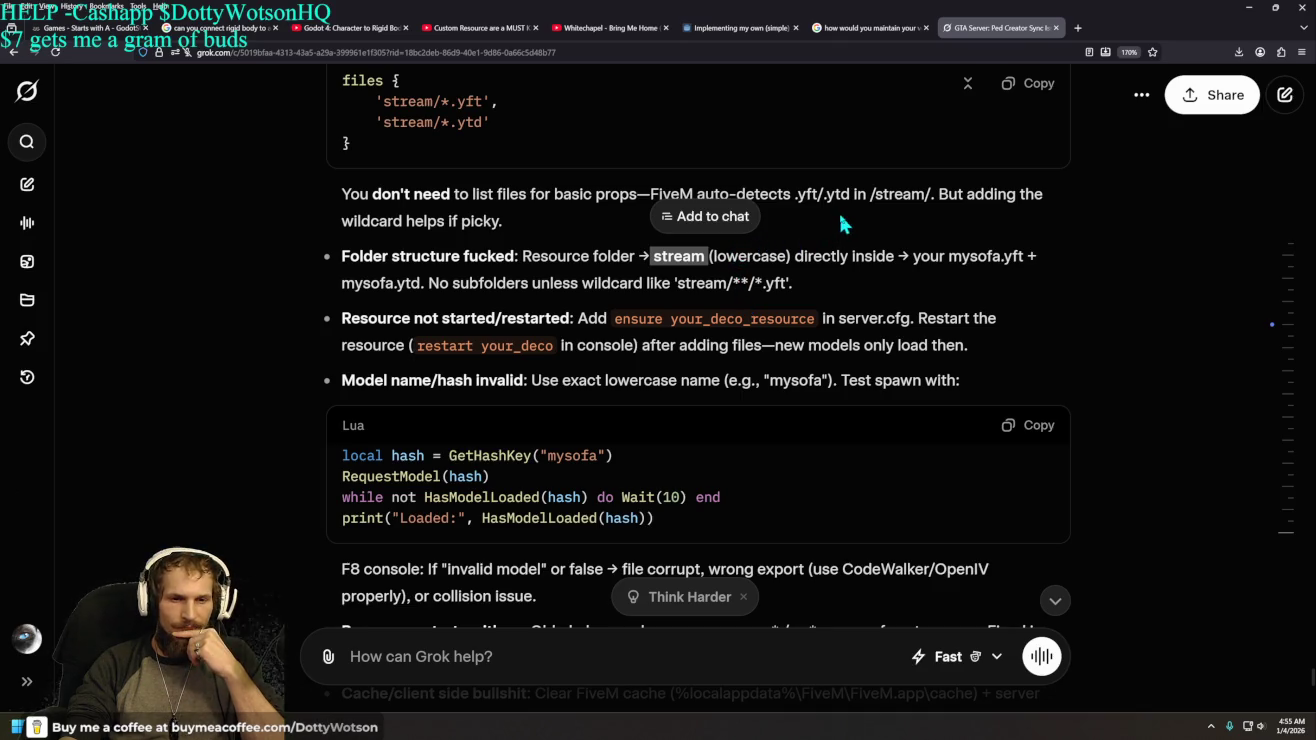
left_click_drag(794, 256, 894, 258)
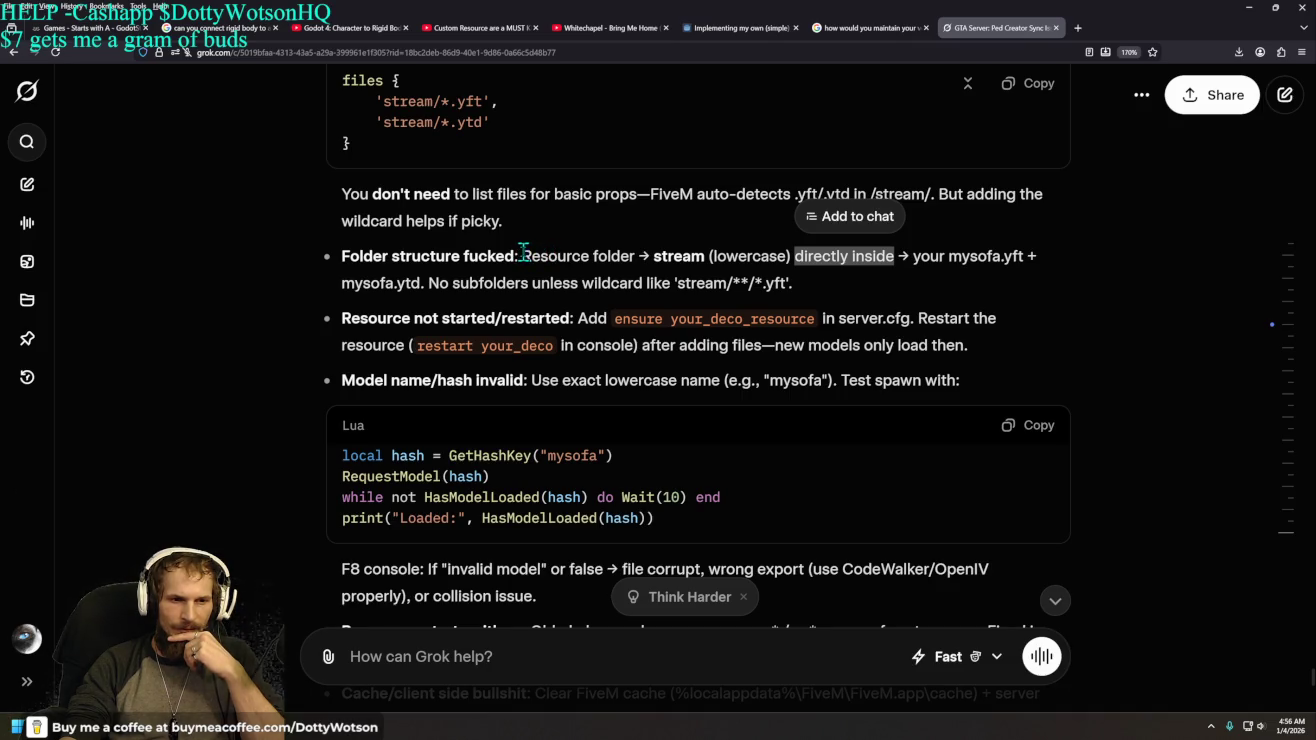
left_click_drag(523, 255, 636, 254)
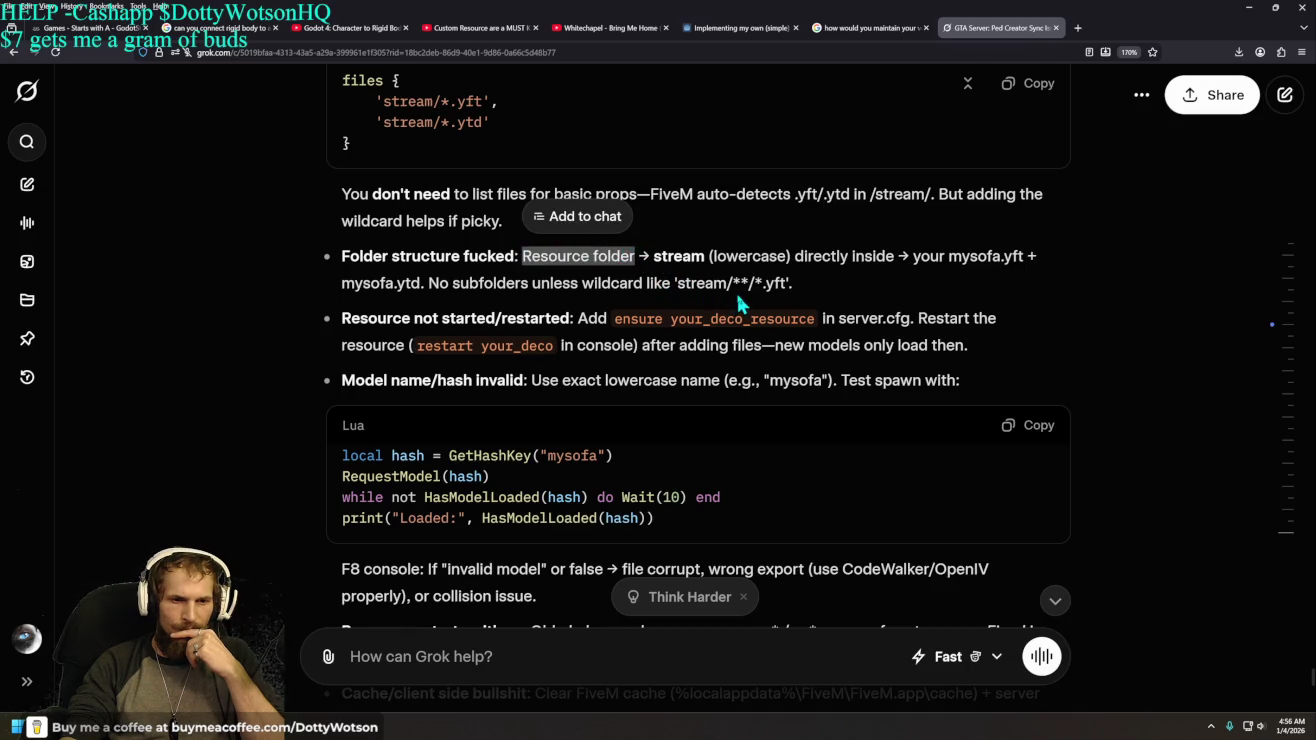
left_click_drag(653, 256, 707, 256)
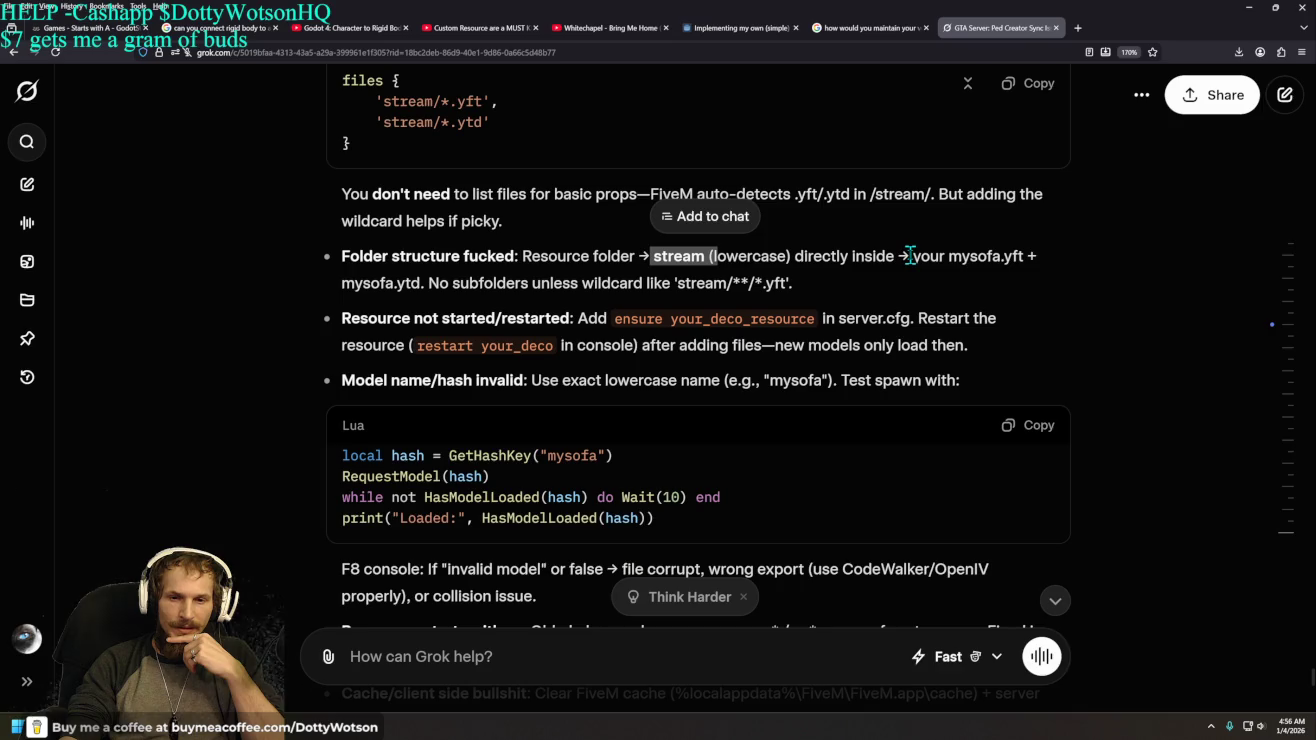
left_click_drag(913, 256, 1022, 258)
left_click_drag(397, 283, 797, 291)
left_click(484, 291)
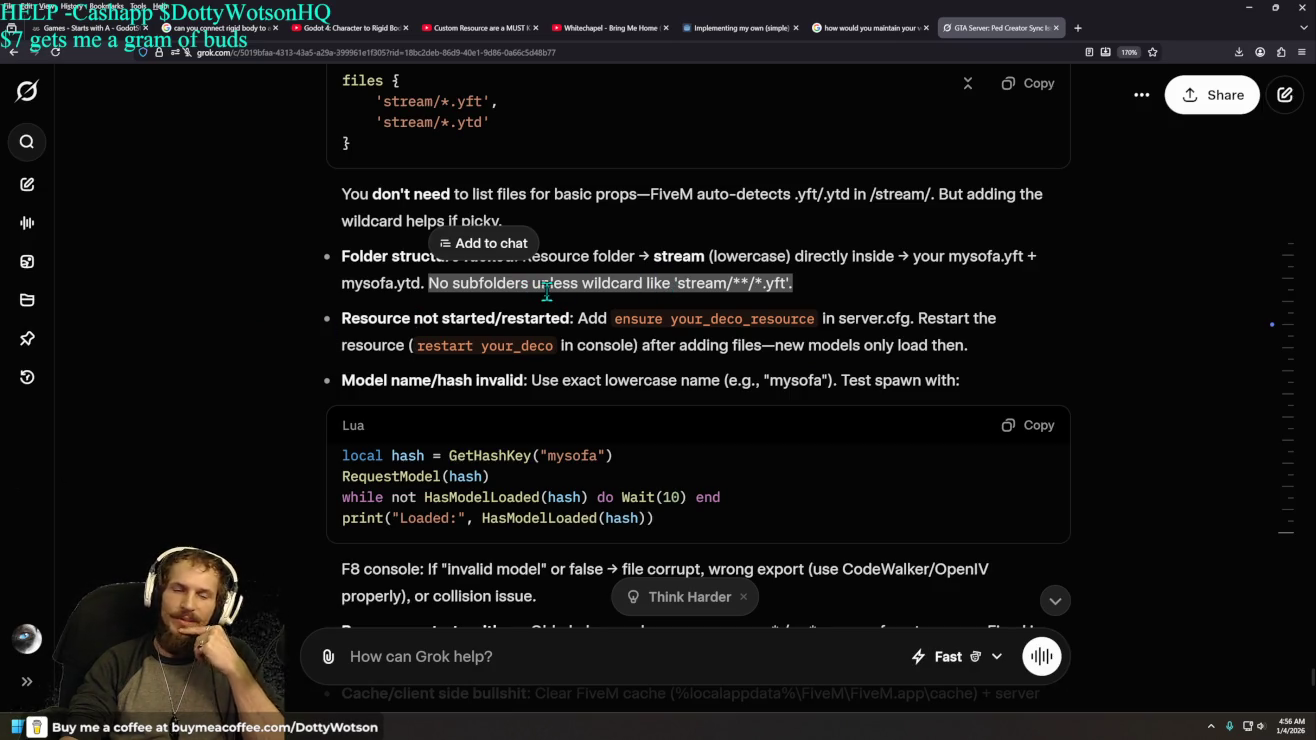
left_click_drag(547, 290, 725, 284)
right_click(706, 282)
left_click(681, 287)
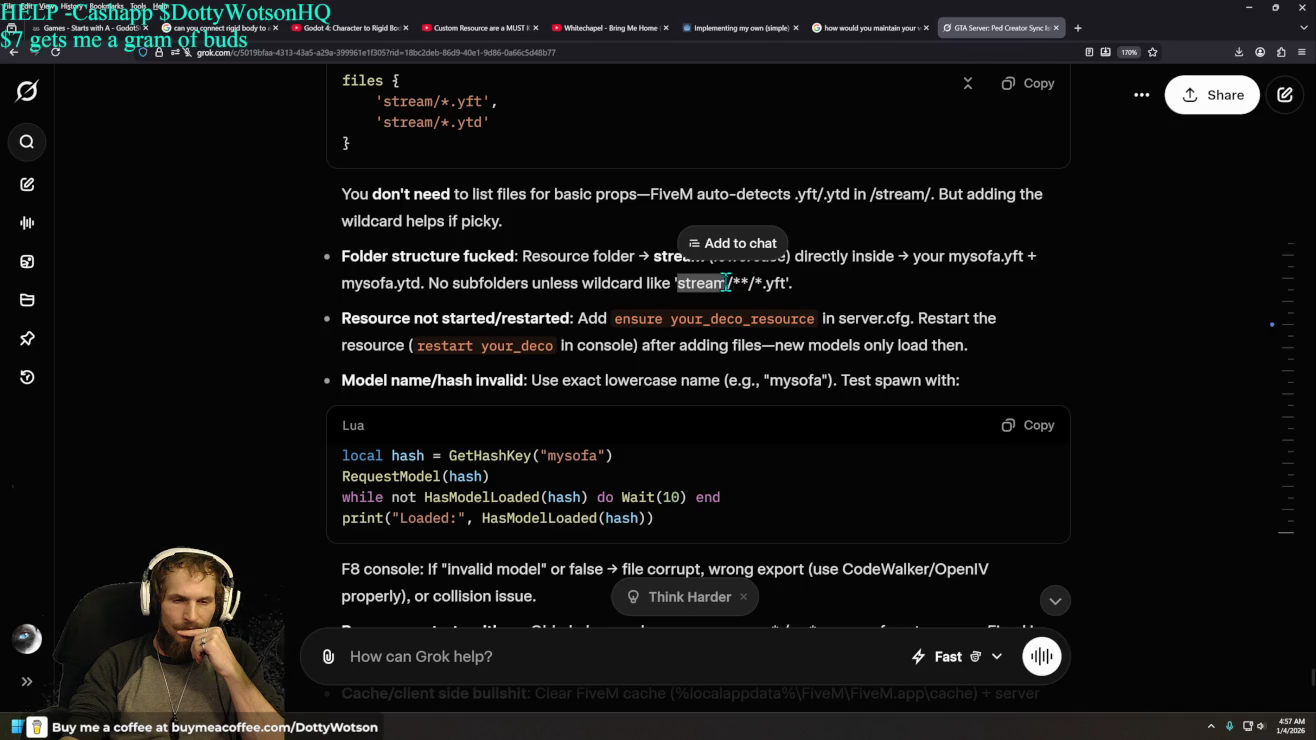
left_click(723, 284)
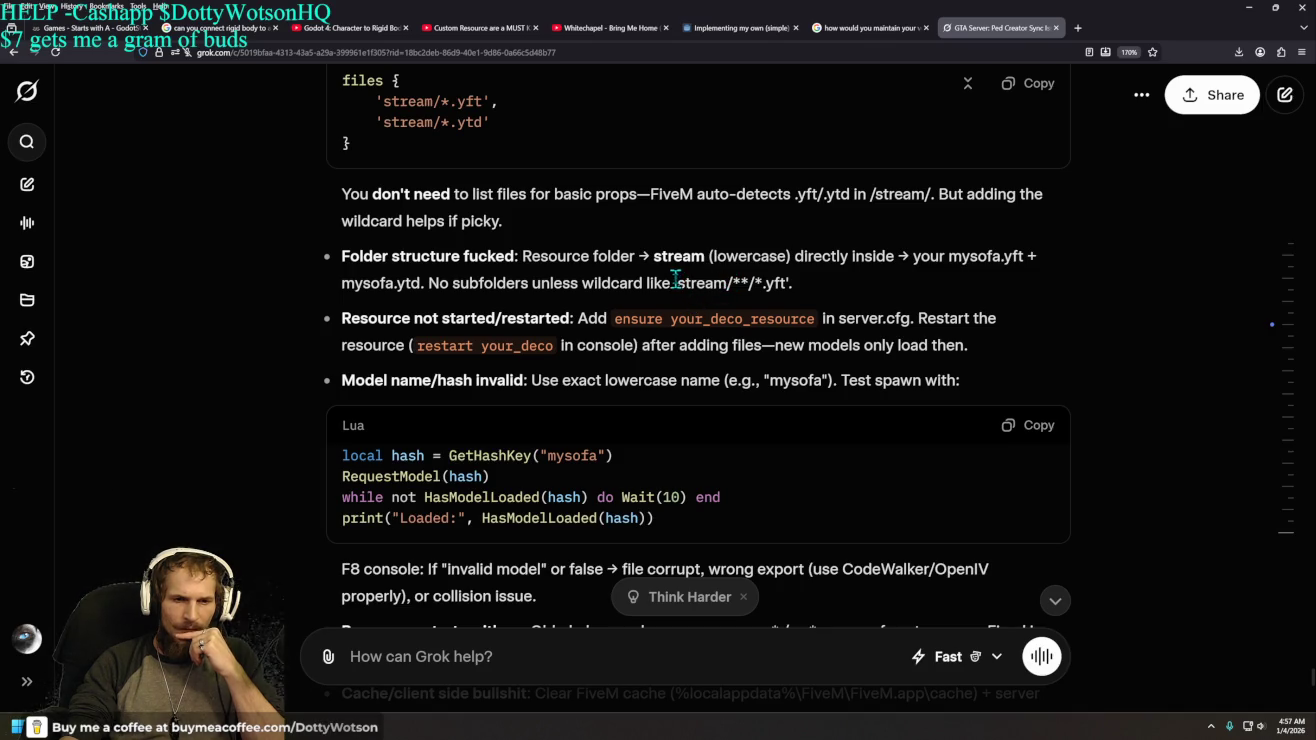
double_click(683, 281)
right_click(682, 281)
left_click(679, 280)
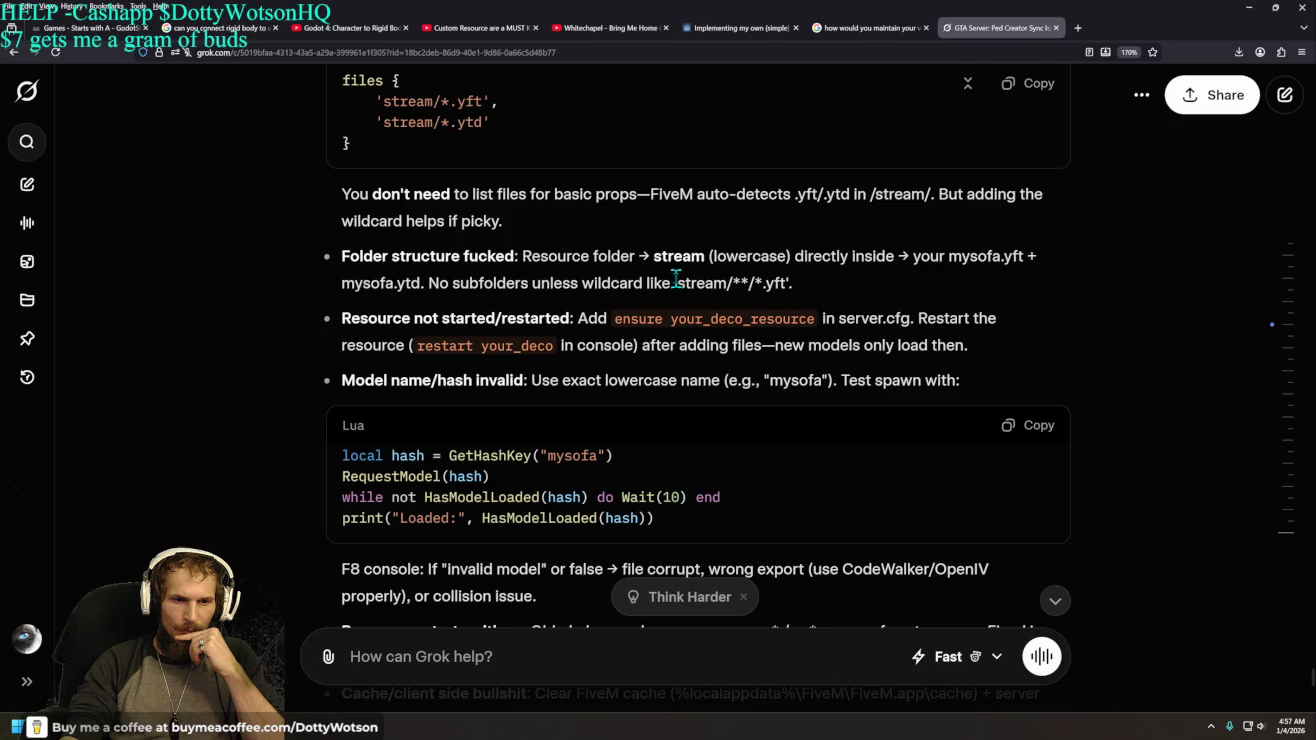
double_click(682, 280)
left_click(470, 656)
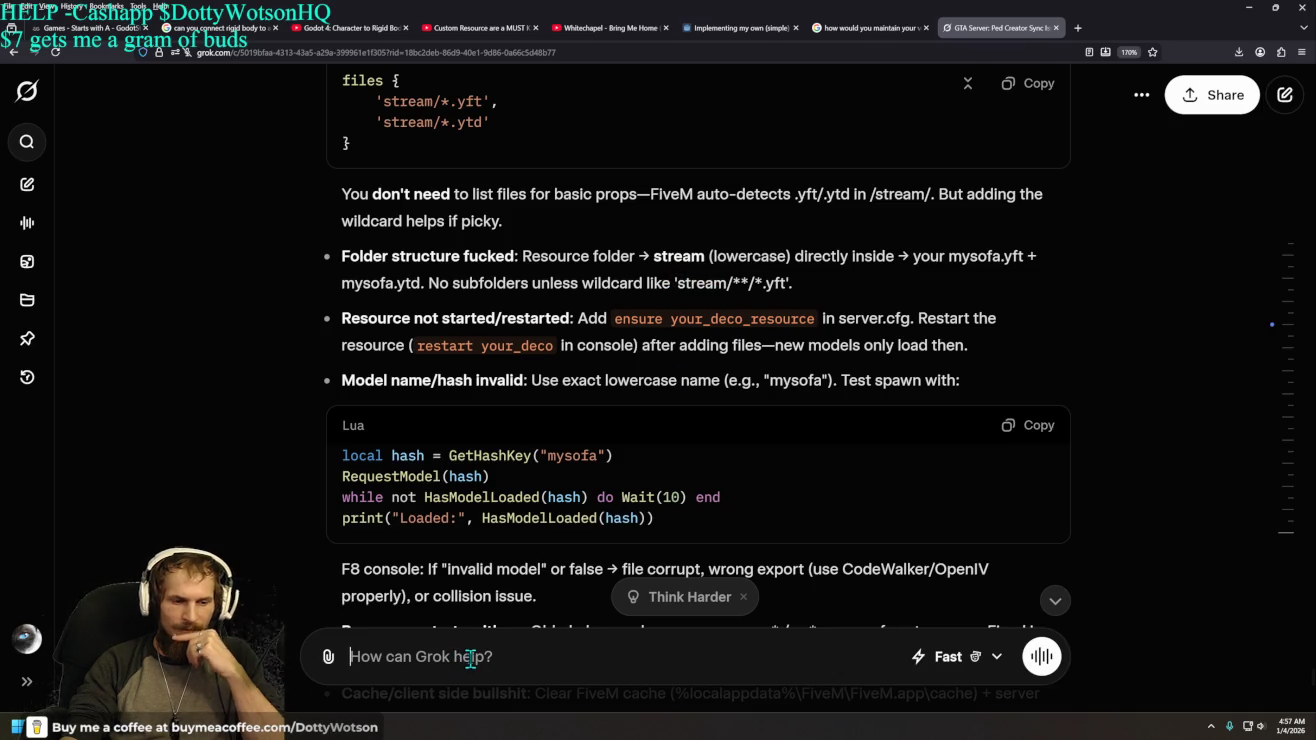
- Ask Grok 'what do you mean wildcard' about the fxmanifest file patterns
type("what do you")
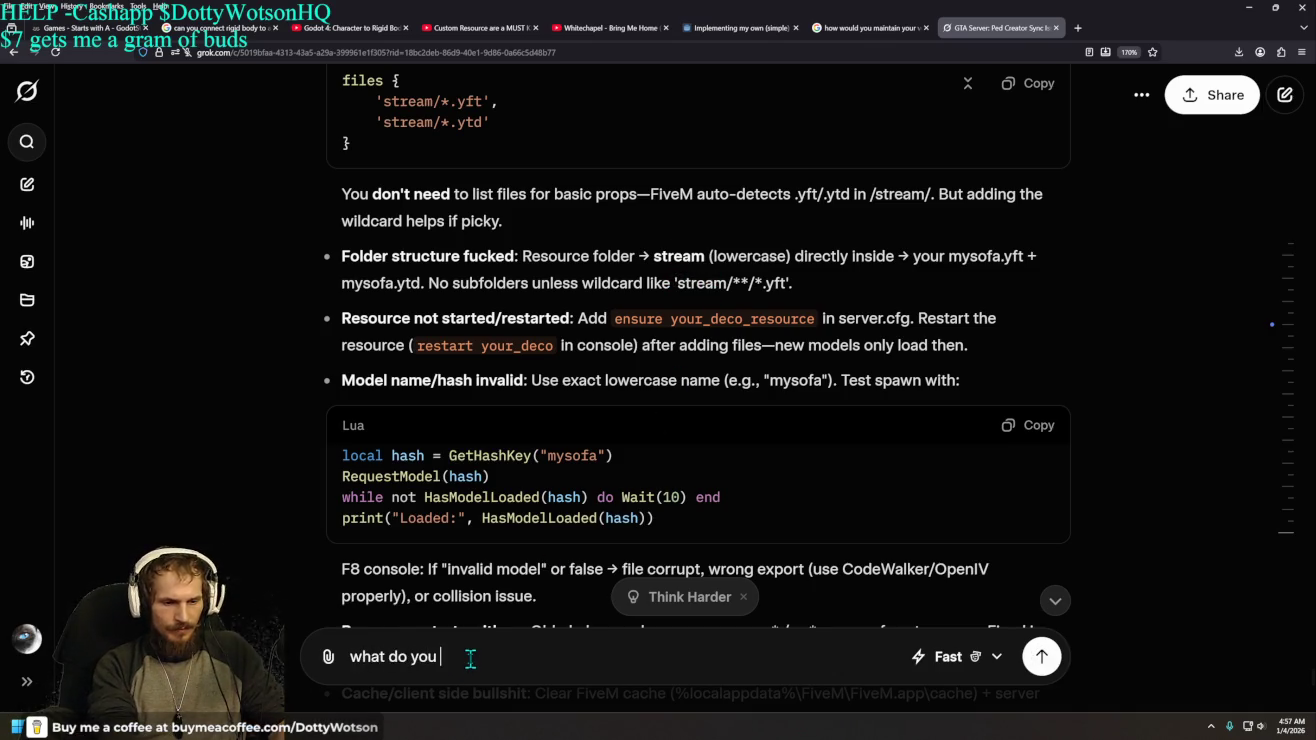
type("mean wildcard")
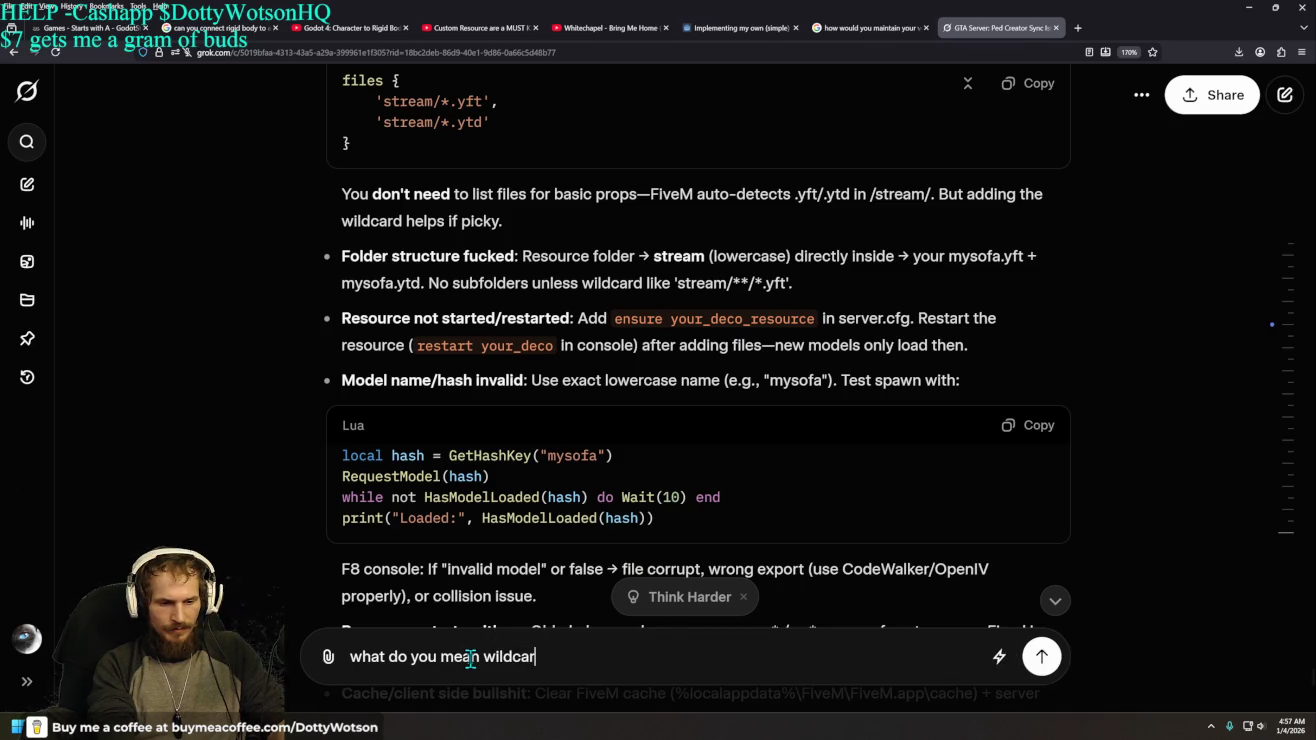
key("Return")
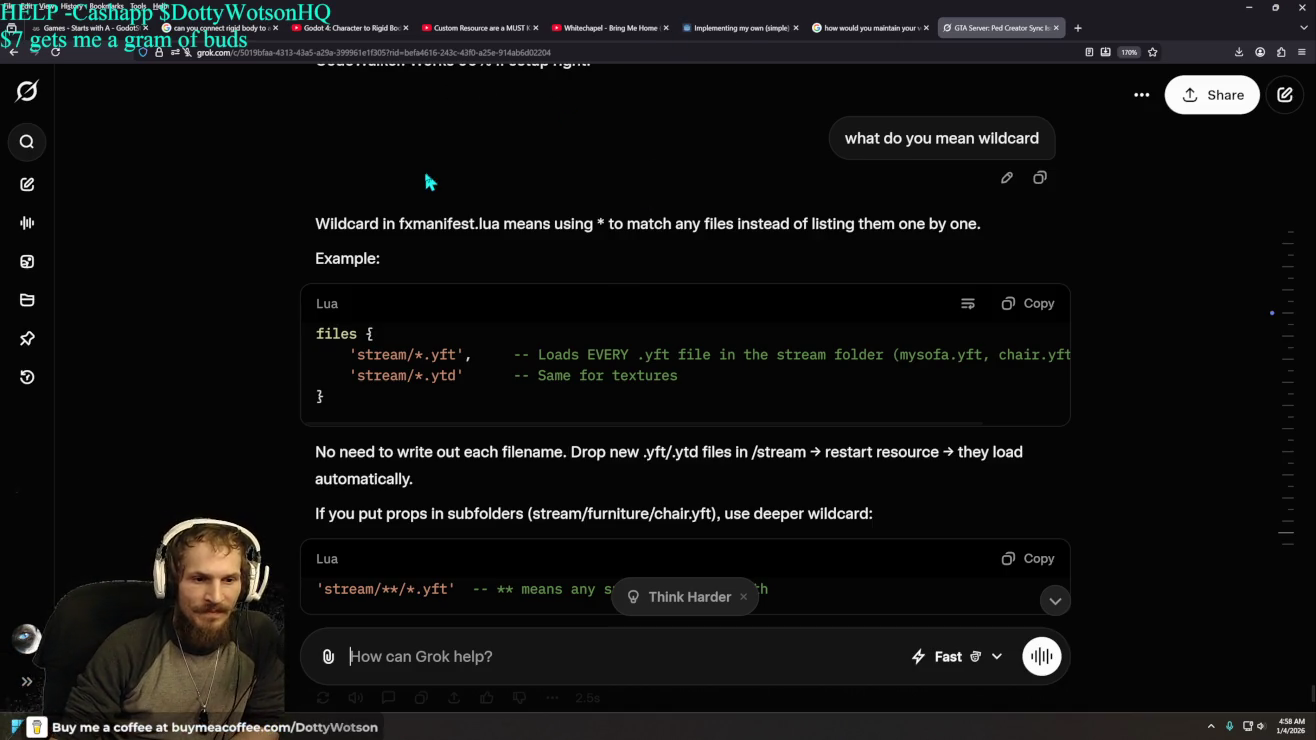
double_click(602, 222)
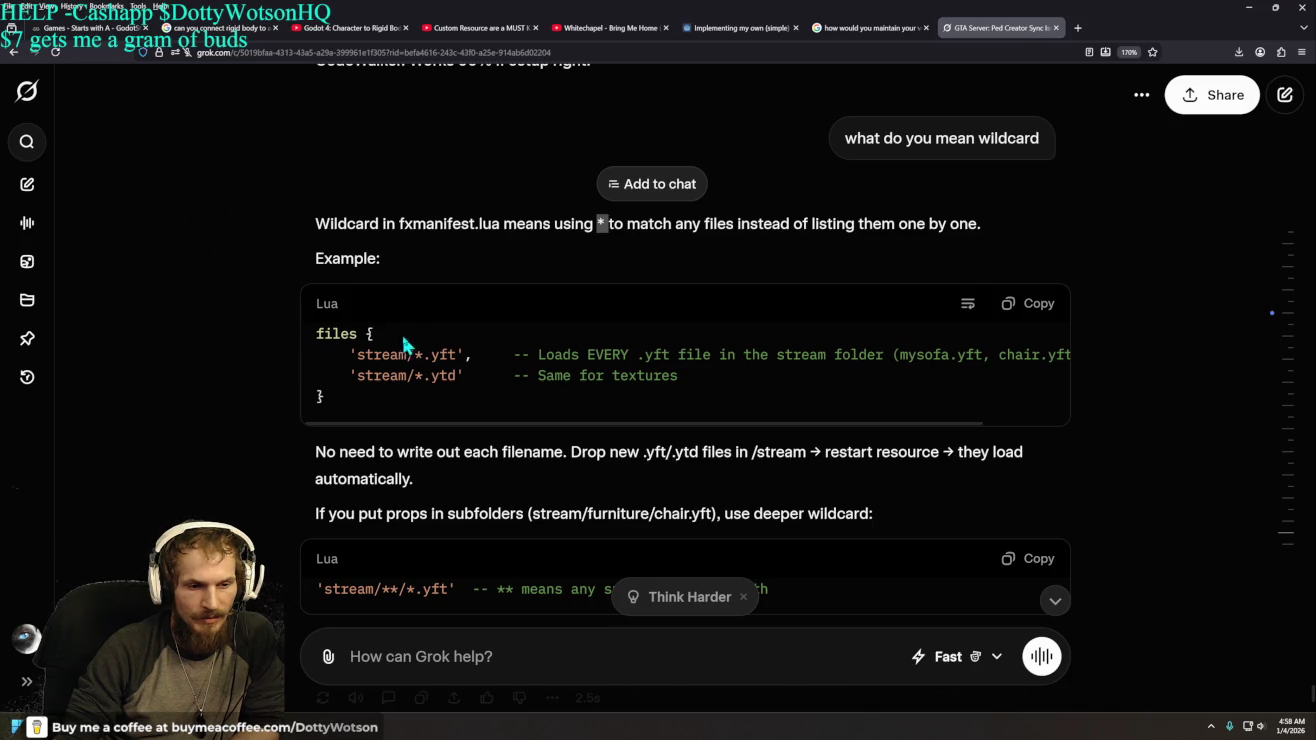
left_click_drag(415, 352, 457, 353)
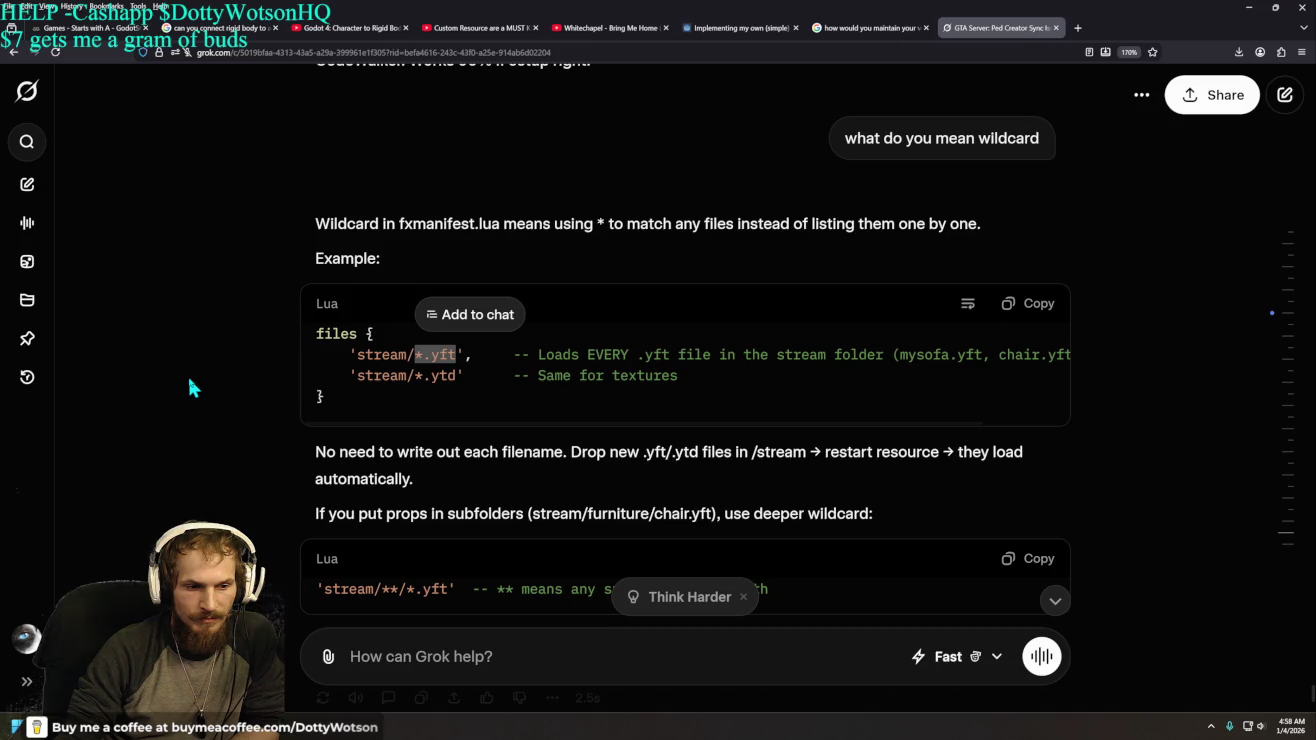
scroll(194, 386, "down", 2)
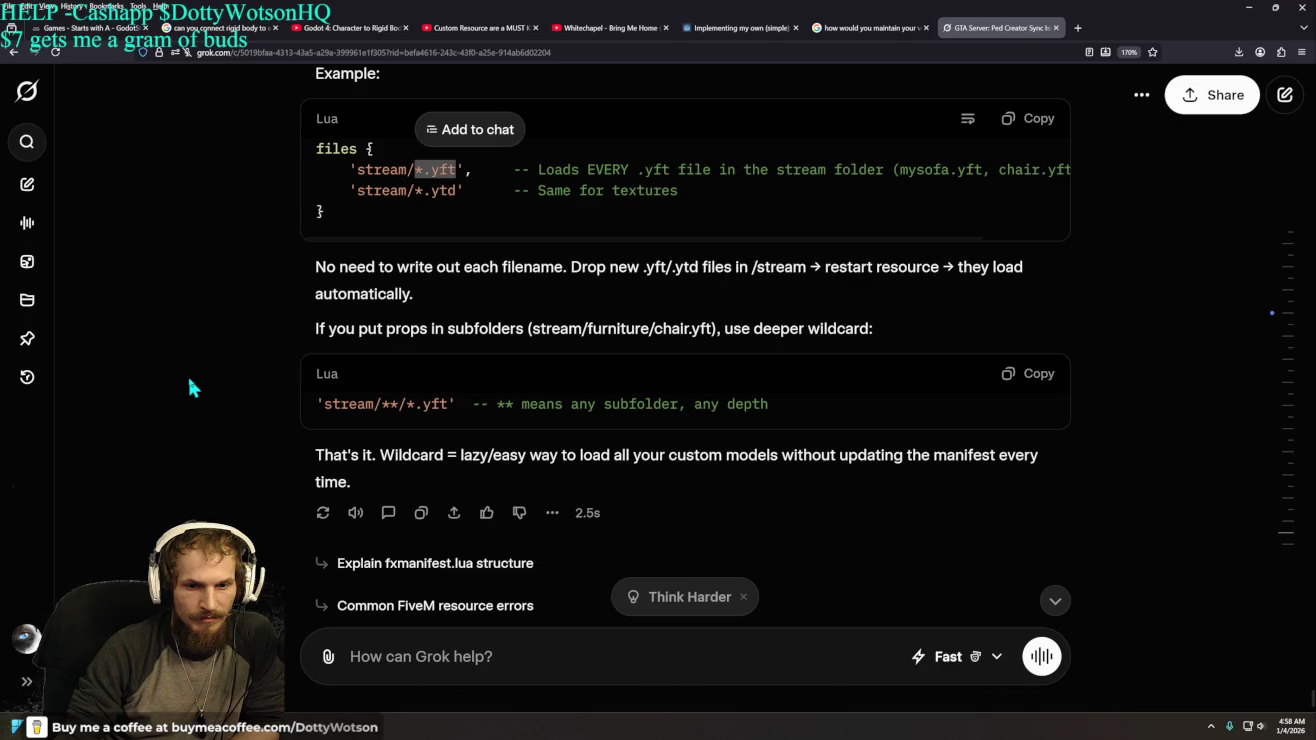
scroll(193, 388, "up", 2)
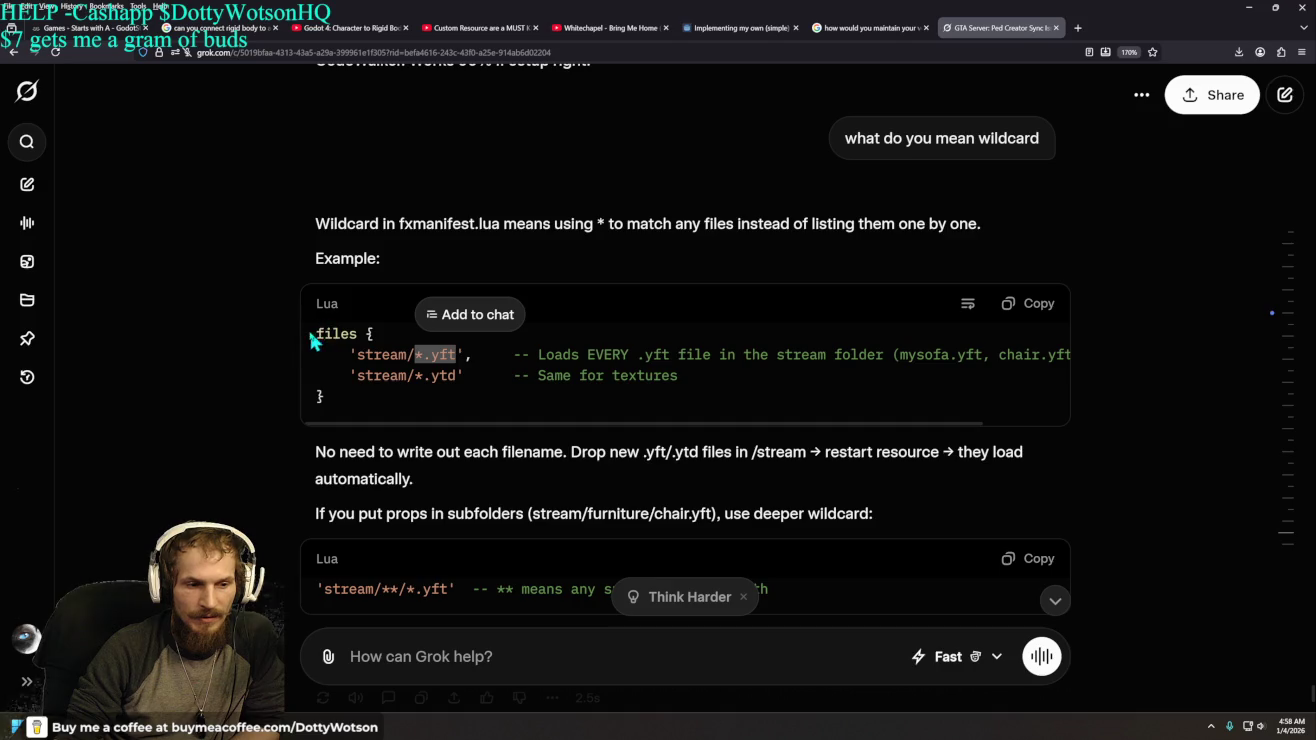
mouse_move(316, 306)
left_mouse_down()
mouse_move(372, 335)
mouse_move(442, 404)
left_mouse_up()
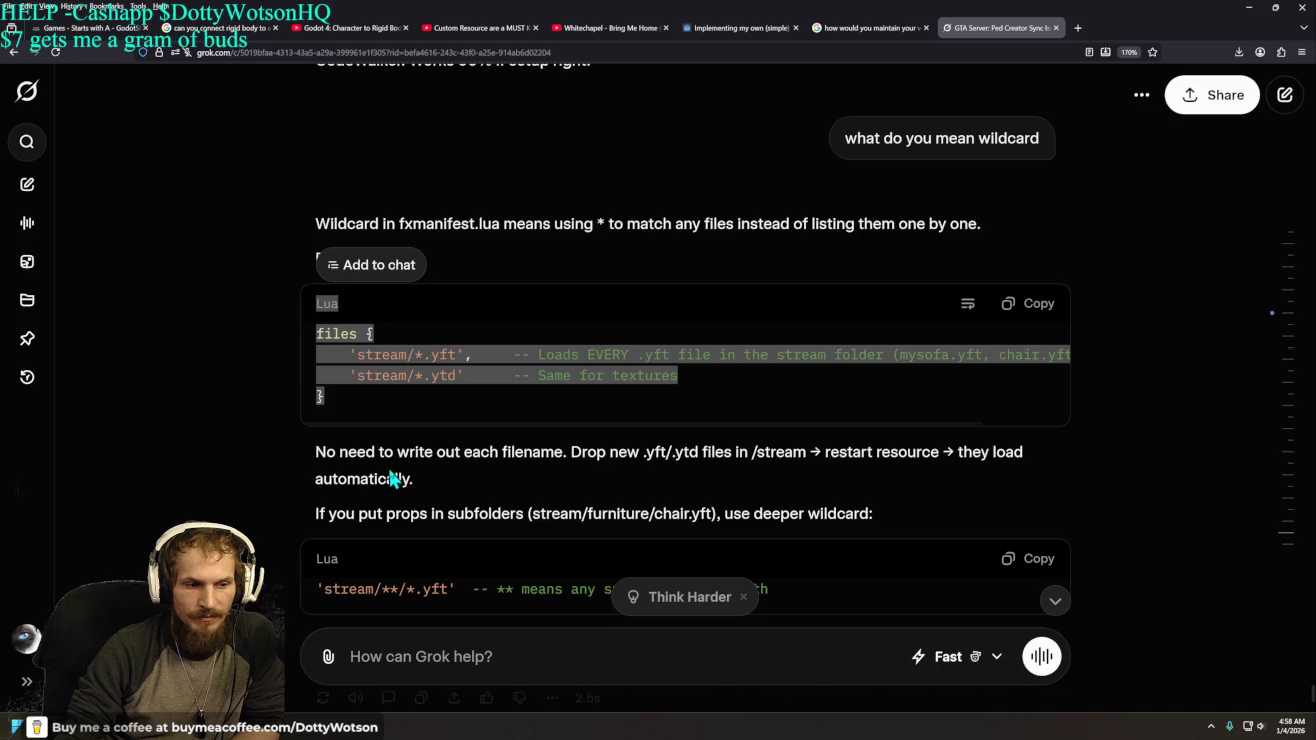
left_click(211, 341)
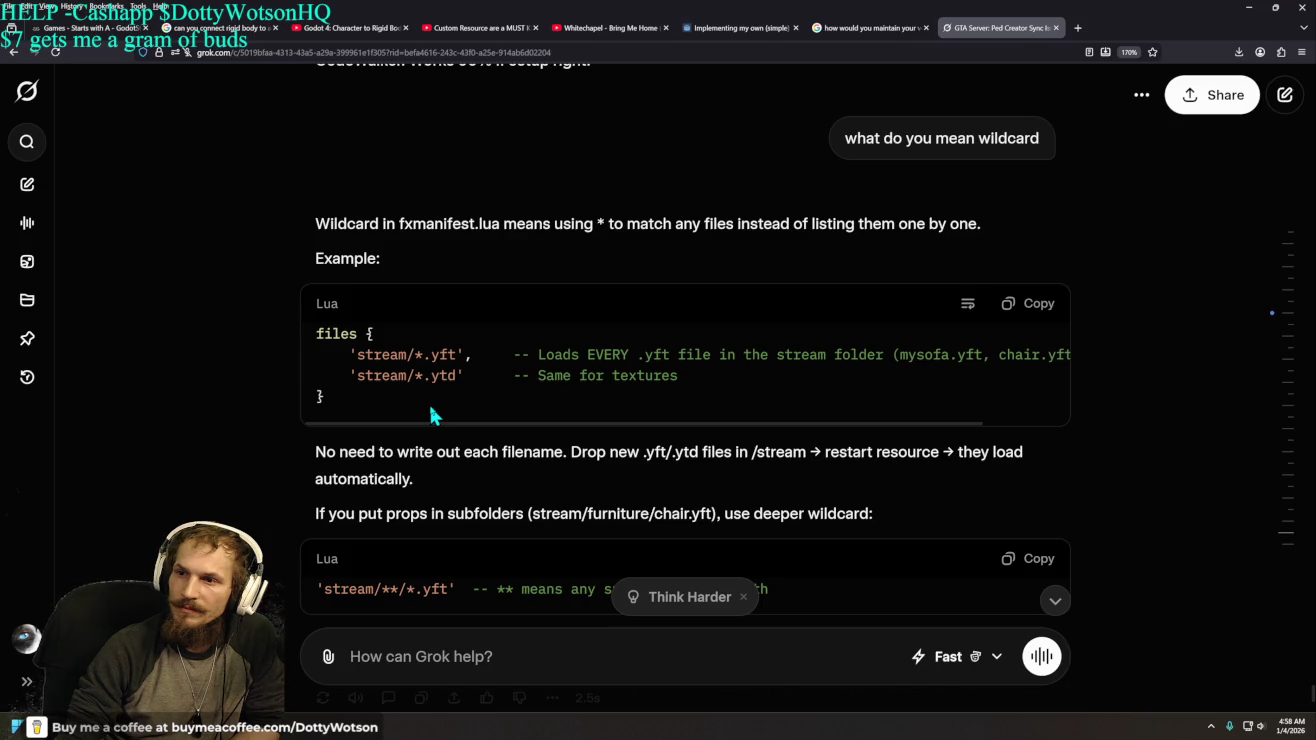
mouse_move(349, 355)
left_mouse_down()
mouse_move(455, 379)
mouse_move(488, 414)
left_mouse_up()
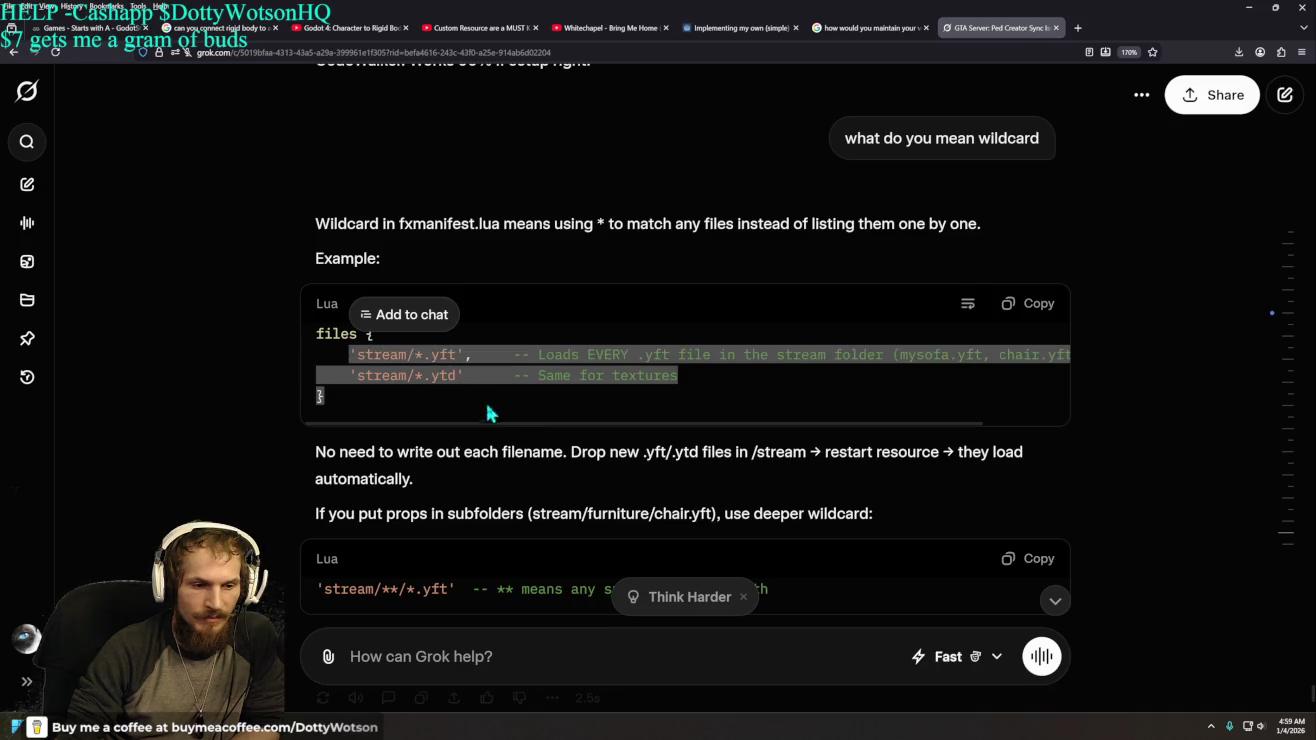
left_click(256, 352)
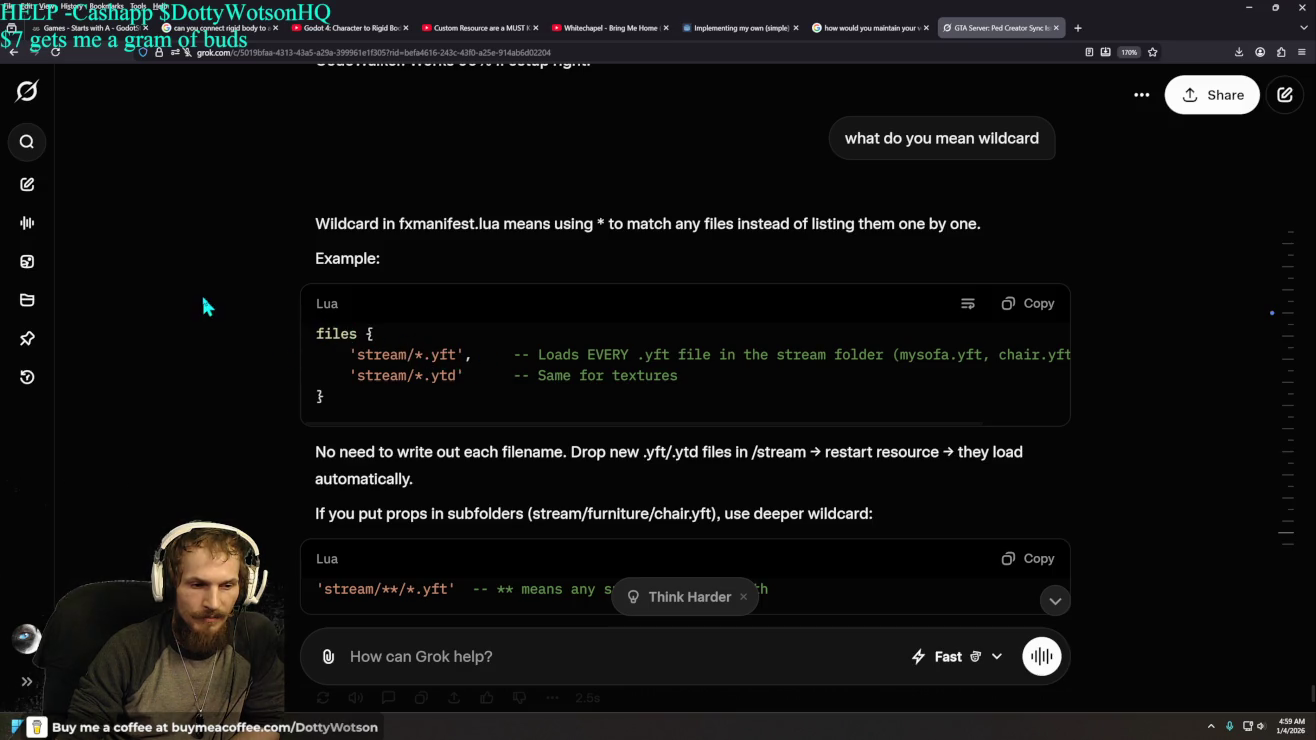
left_click_drag(356, 354, 414, 354)
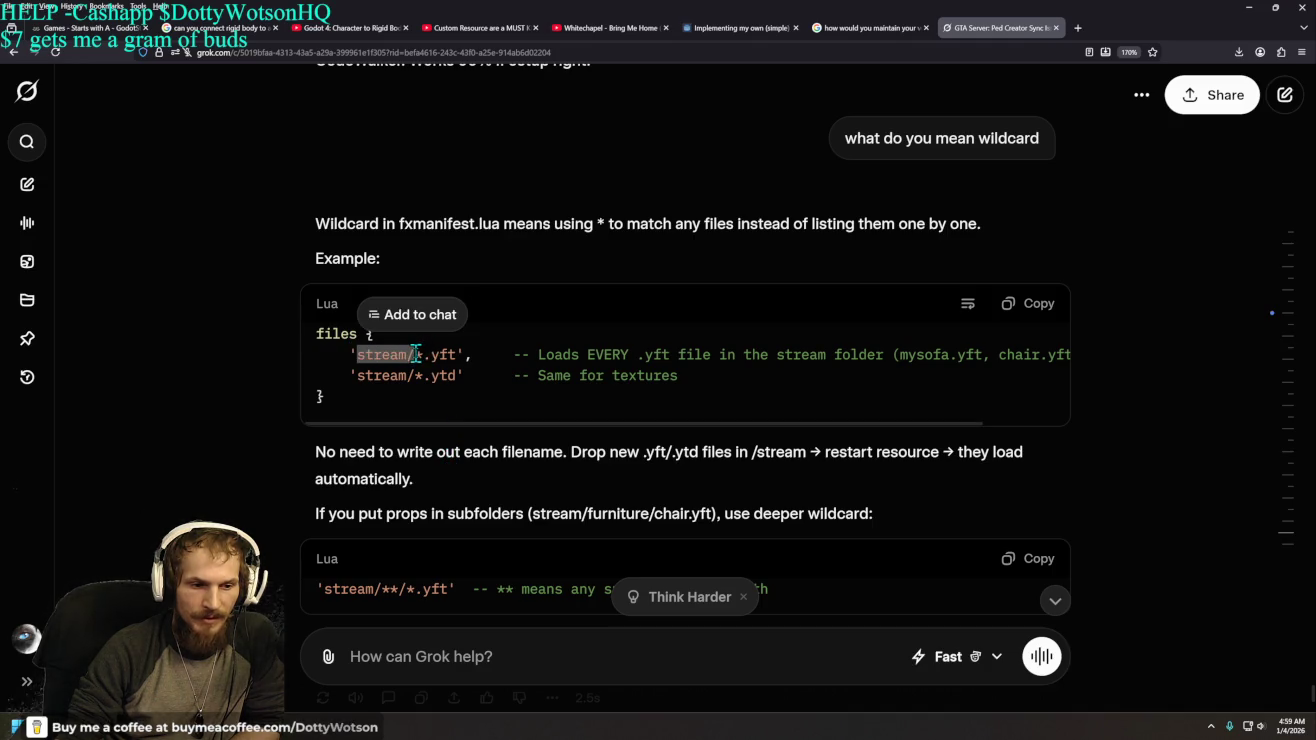
right_click(449, 362)
left_click(435, 356)
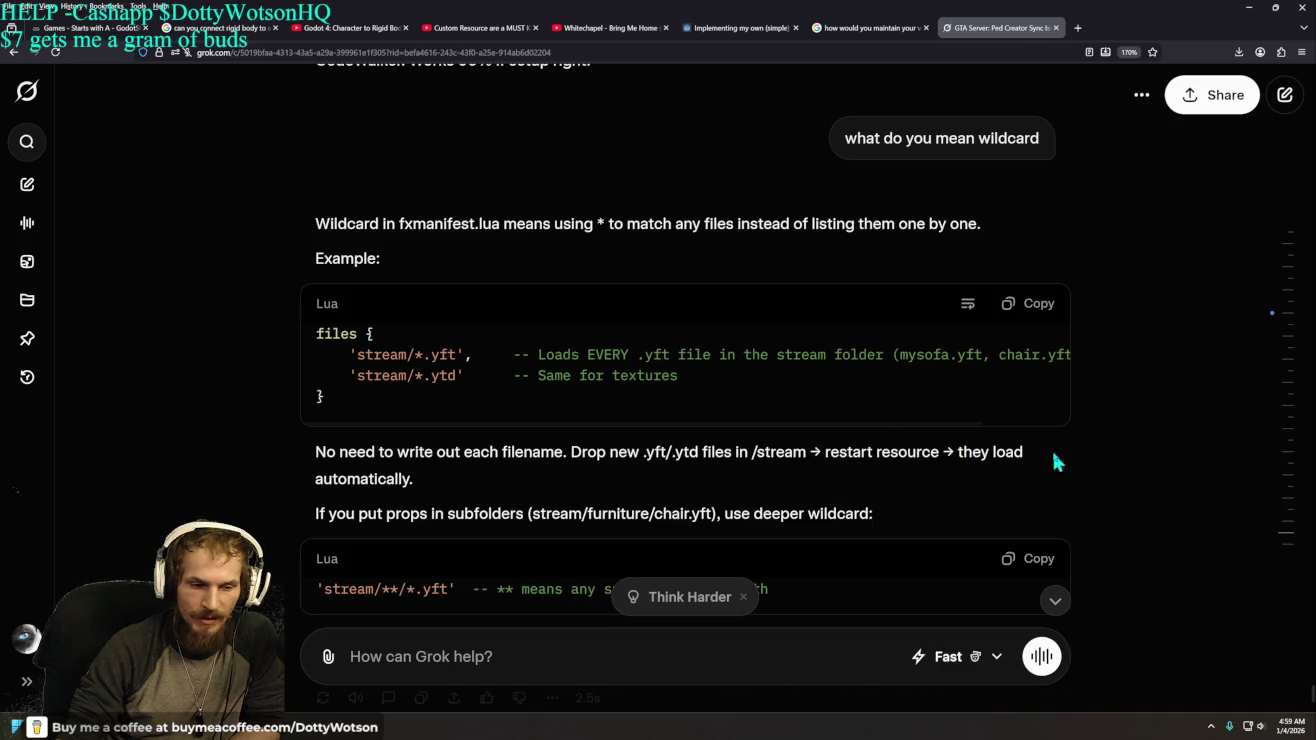
scroll(155, 400, "down", 3)
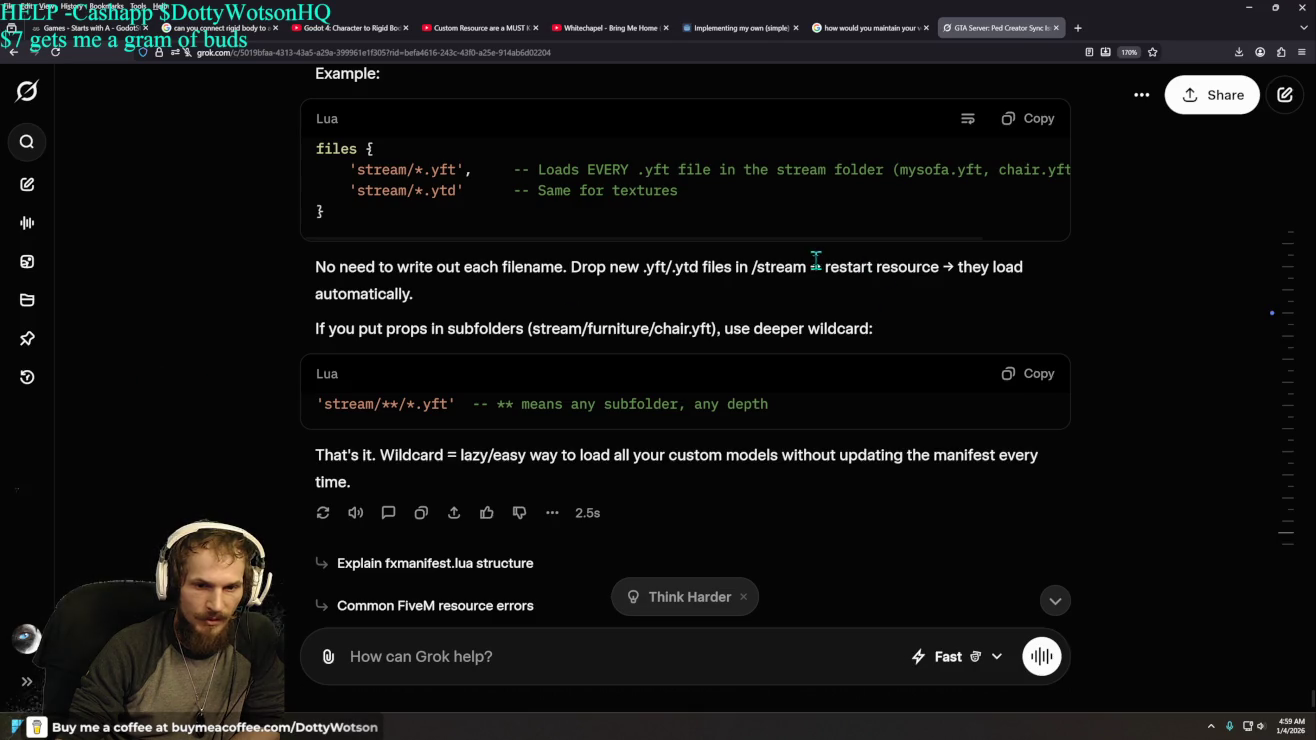
left_click_drag(821, 268, 944, 269)
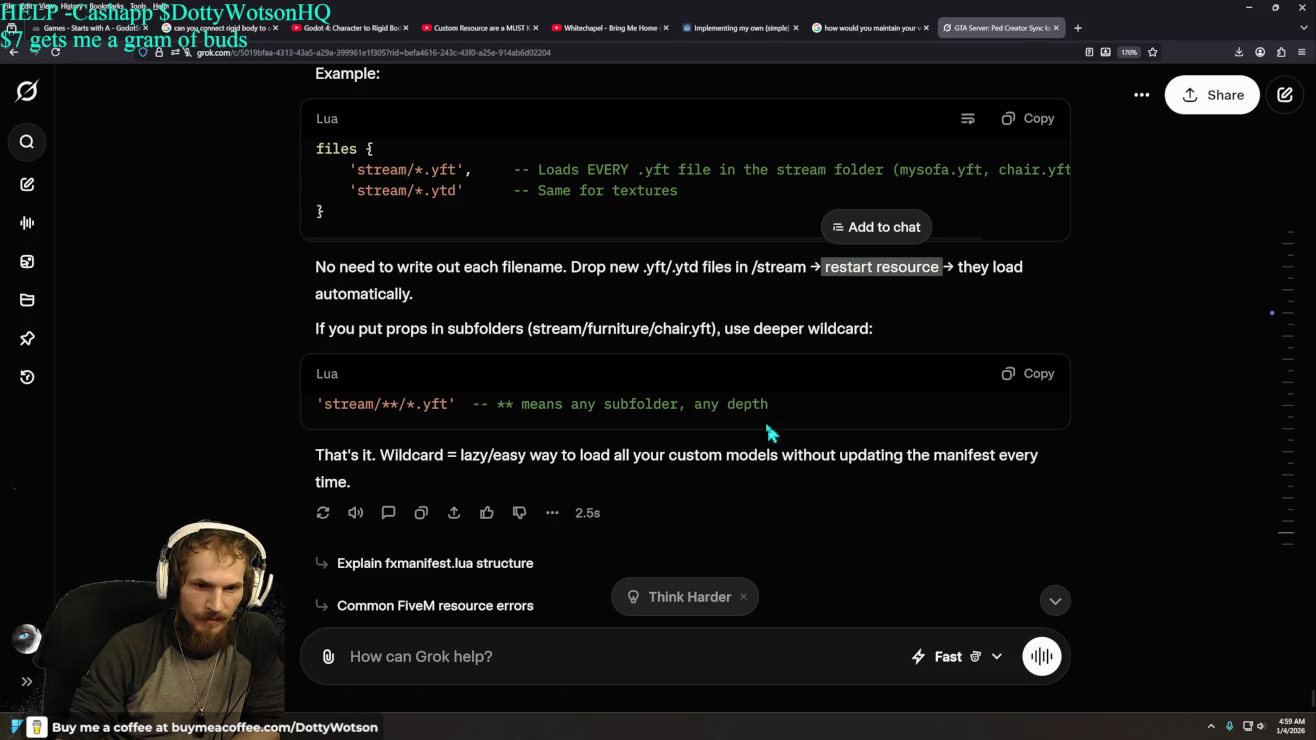
left_click(945, 294)
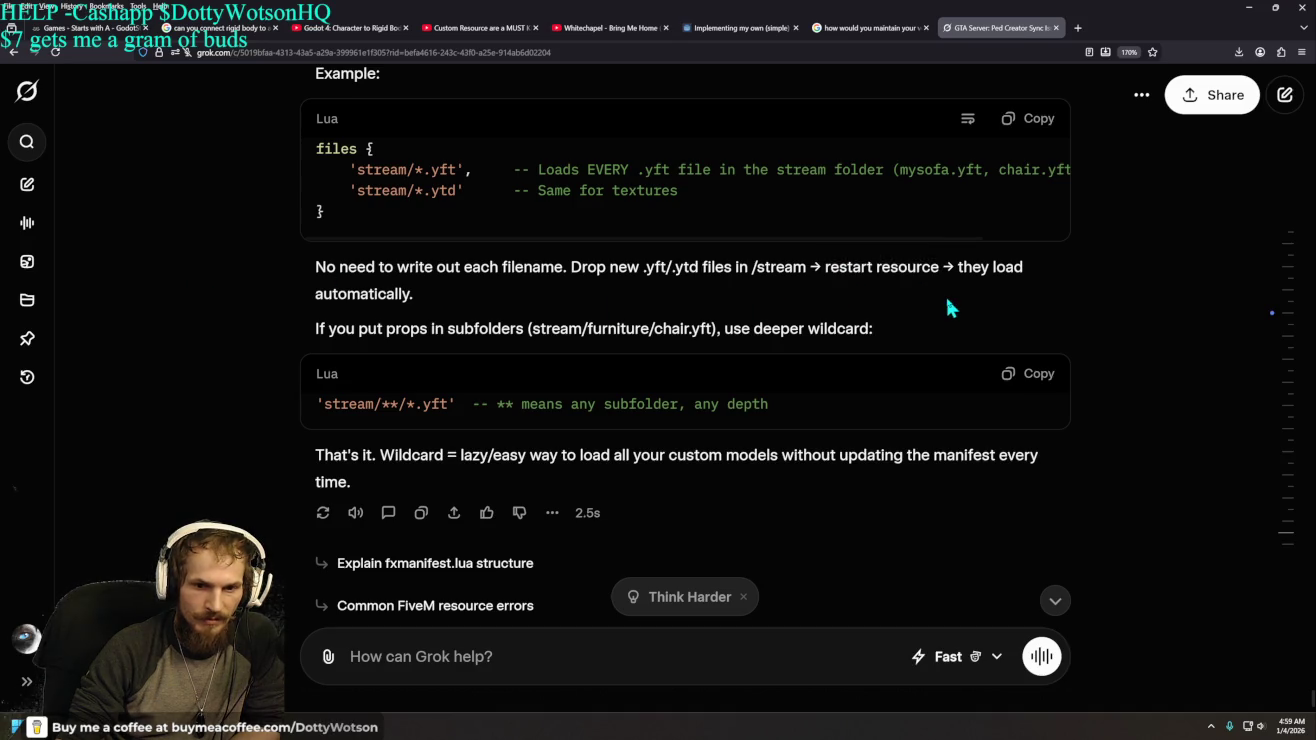
left_click_drag(824, 268, 941, 269)
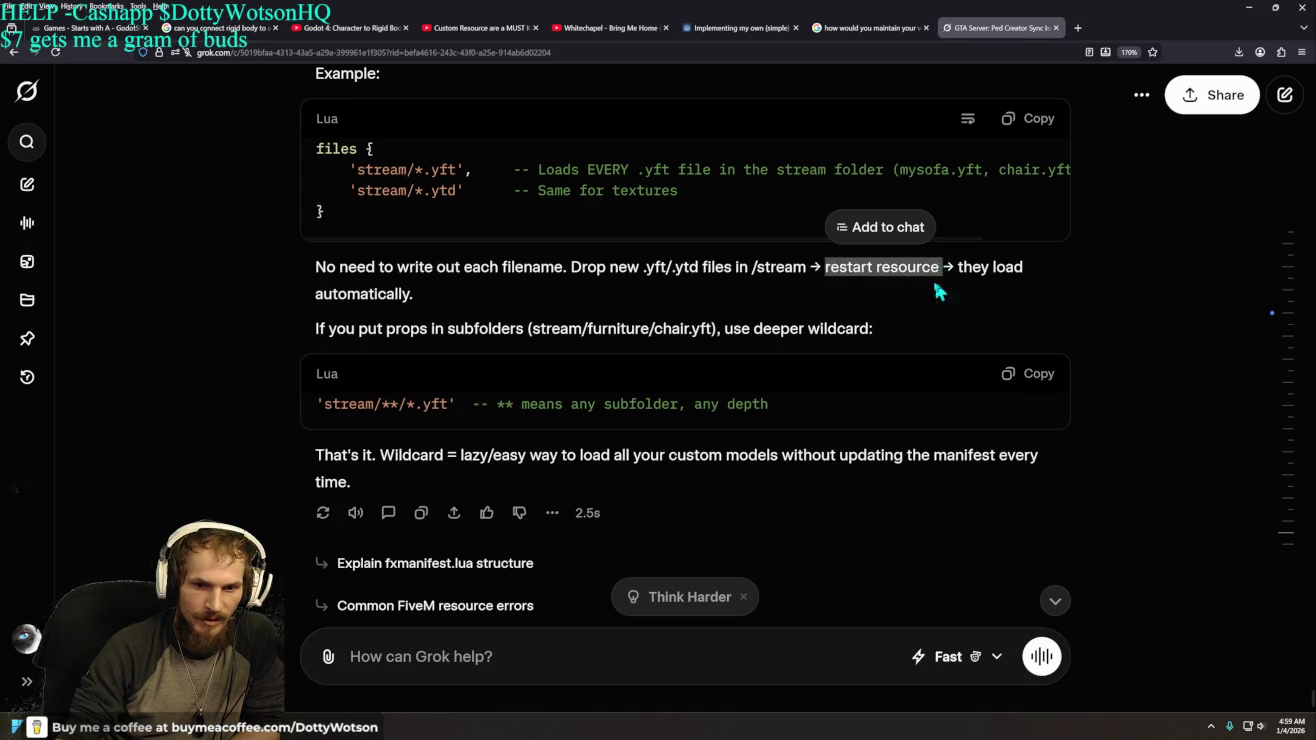
left_click(254, 307)
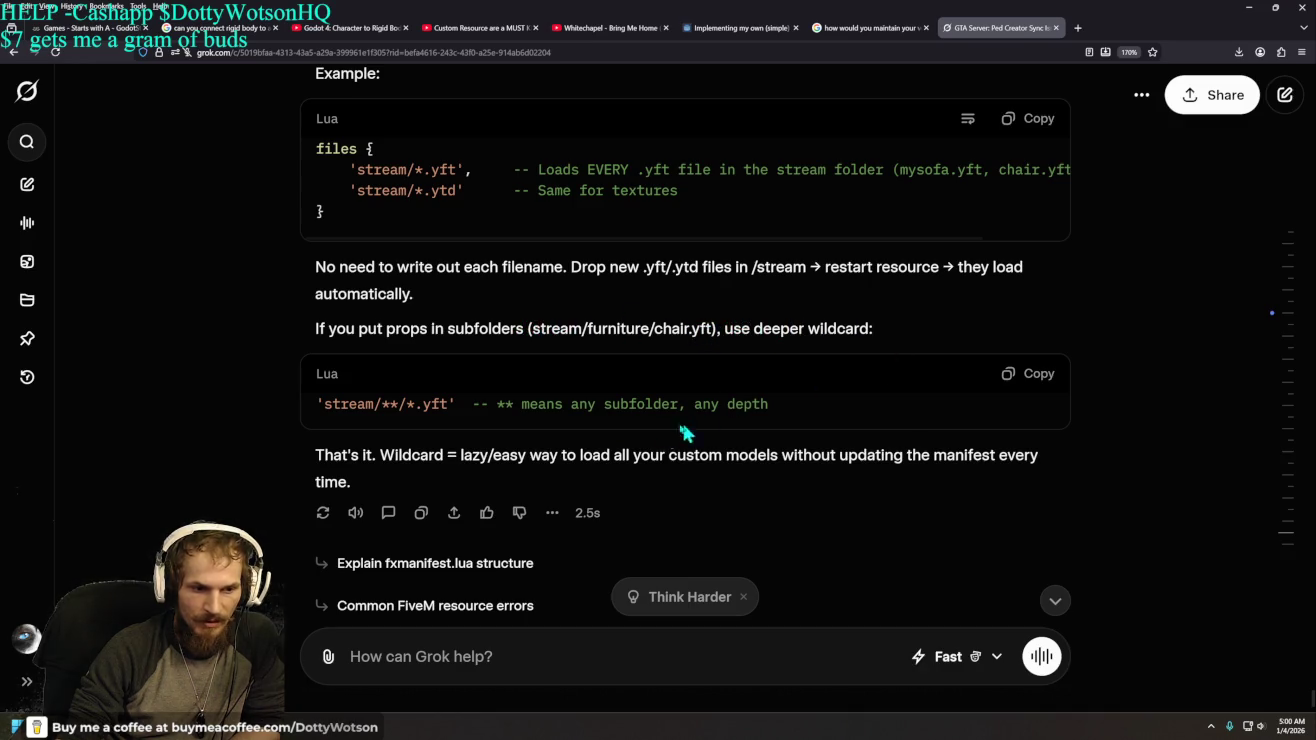
left_click_drag(385, 403, 408, 405)
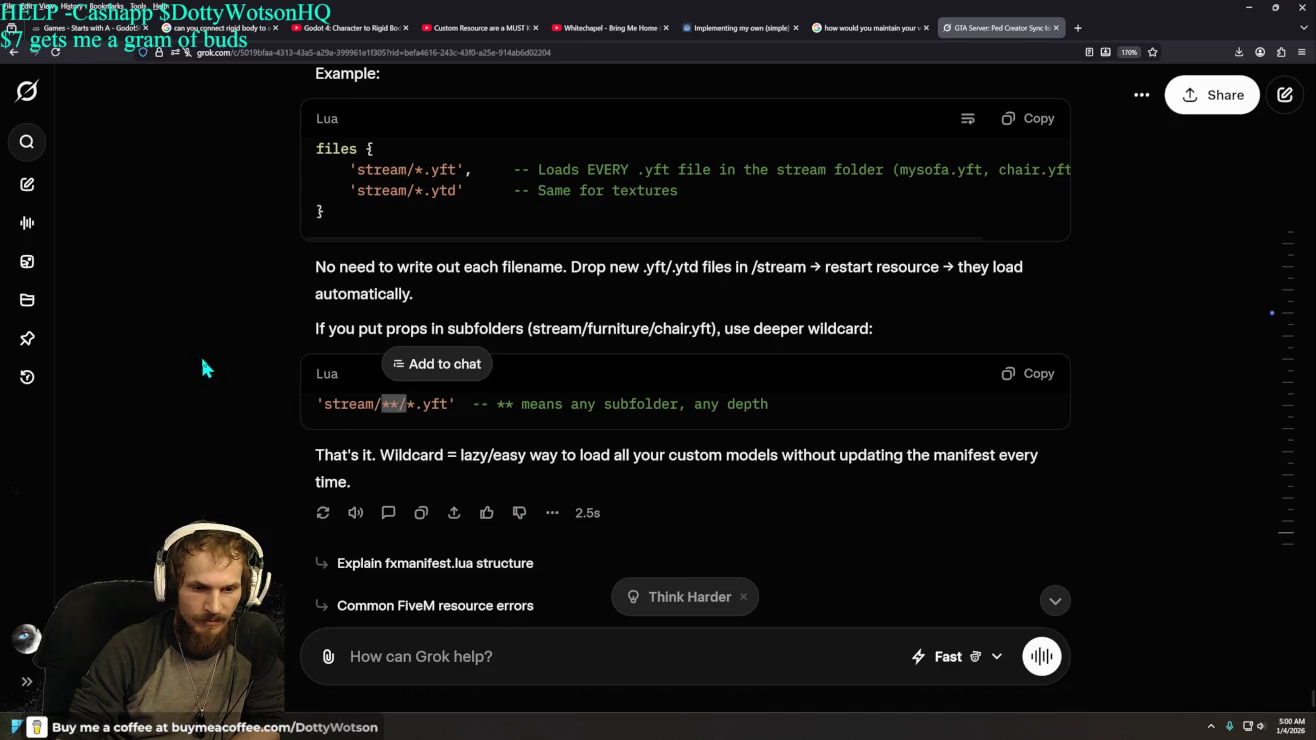
left_click_drag(645, 406, 805, 430)
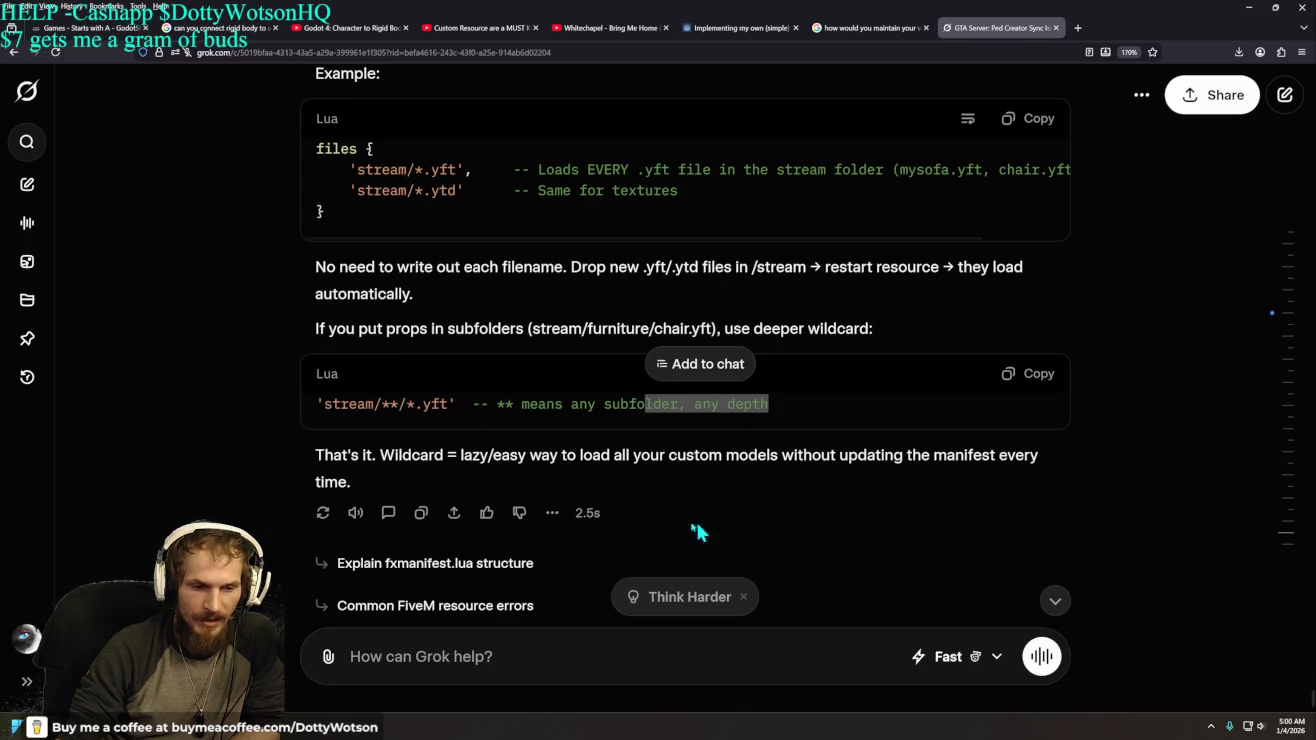
left_click(205, 379)
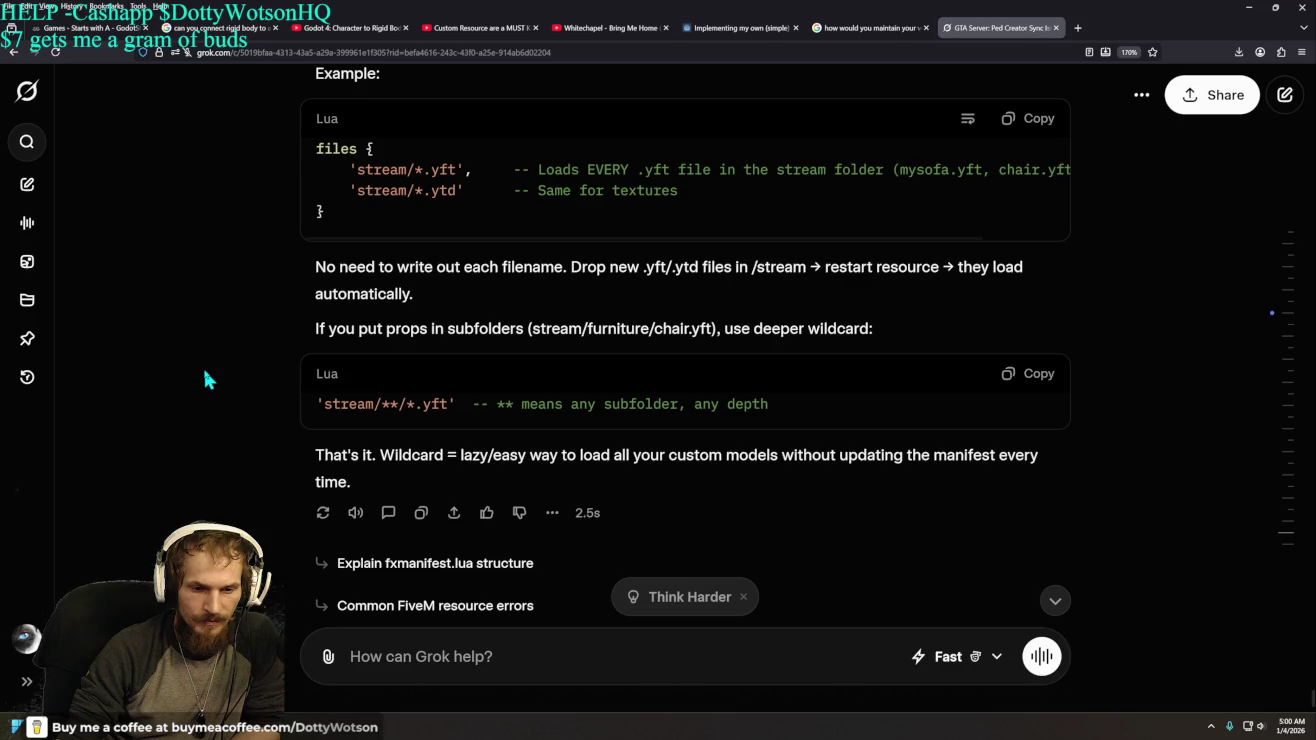
scroll(205, 378, "up", 2)
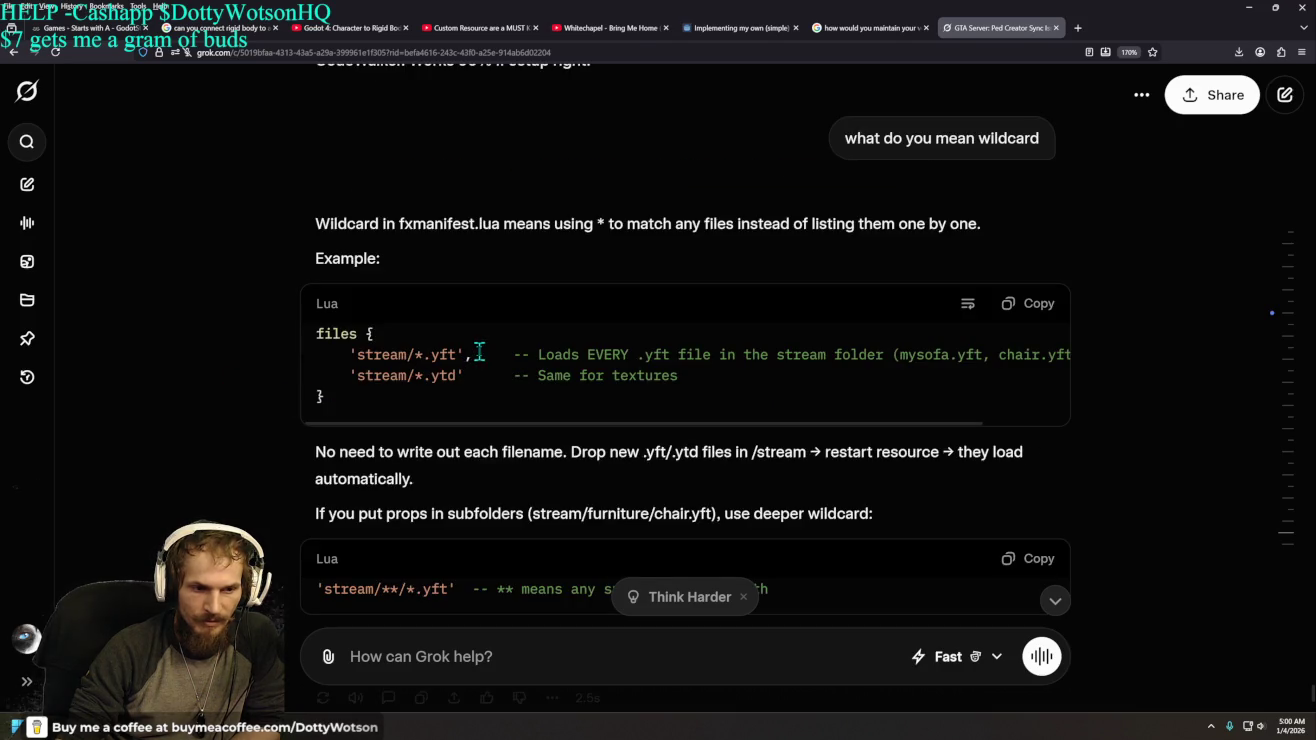
scroll(522, 427, "down", 2)
left_click_drag(378, 403, 399, 404)
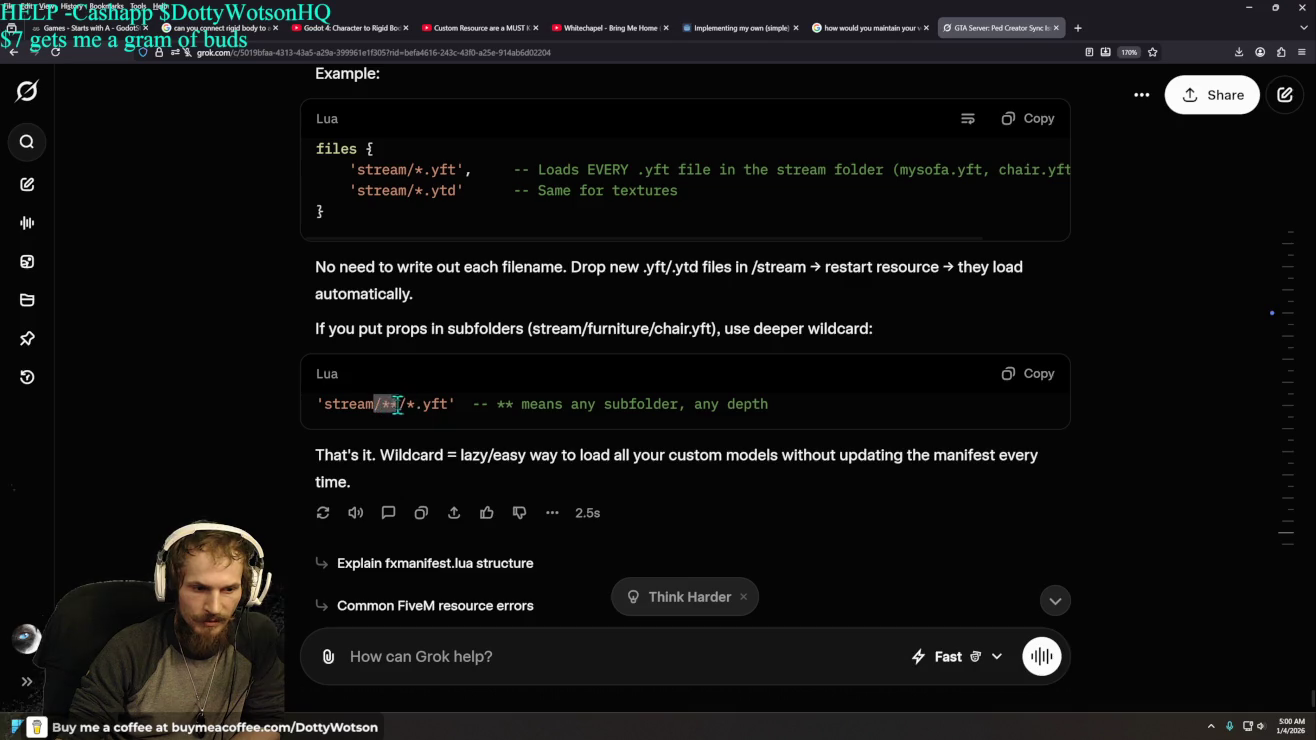
left_click(686, 403)
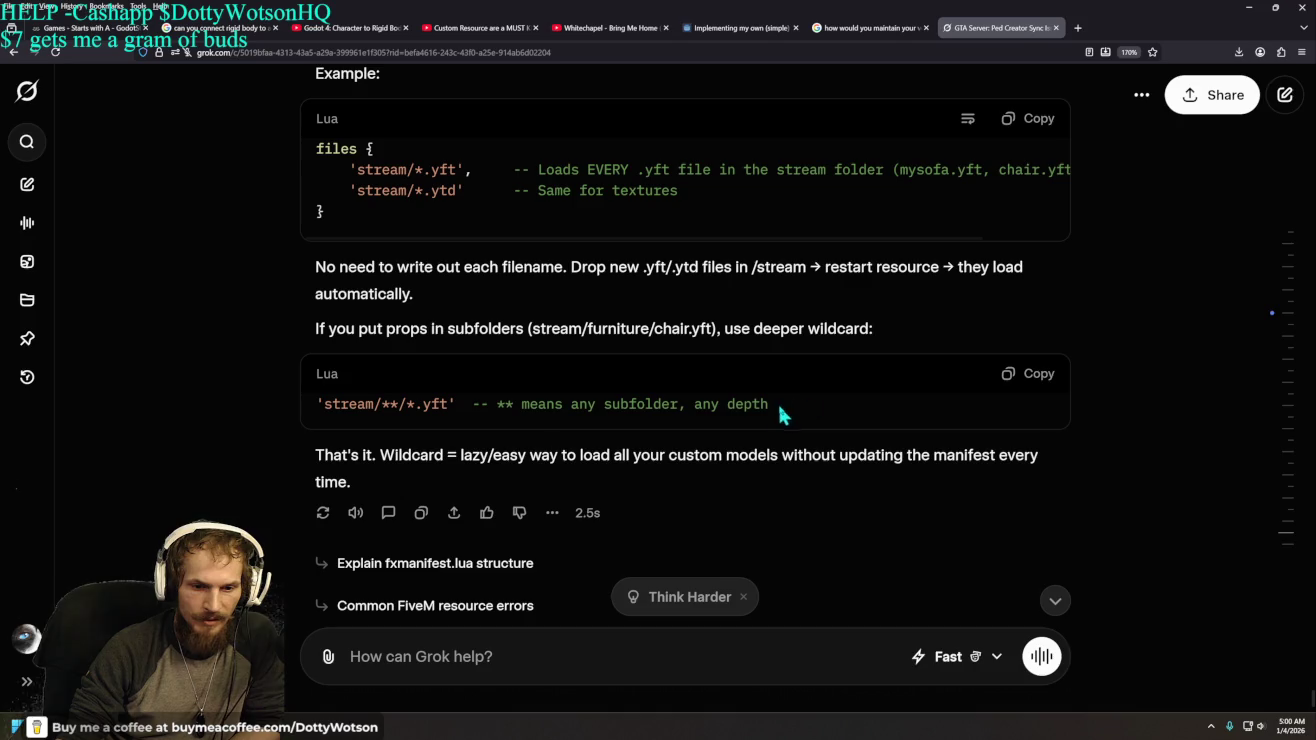
left_click_drag(787, 412, 685, 404)
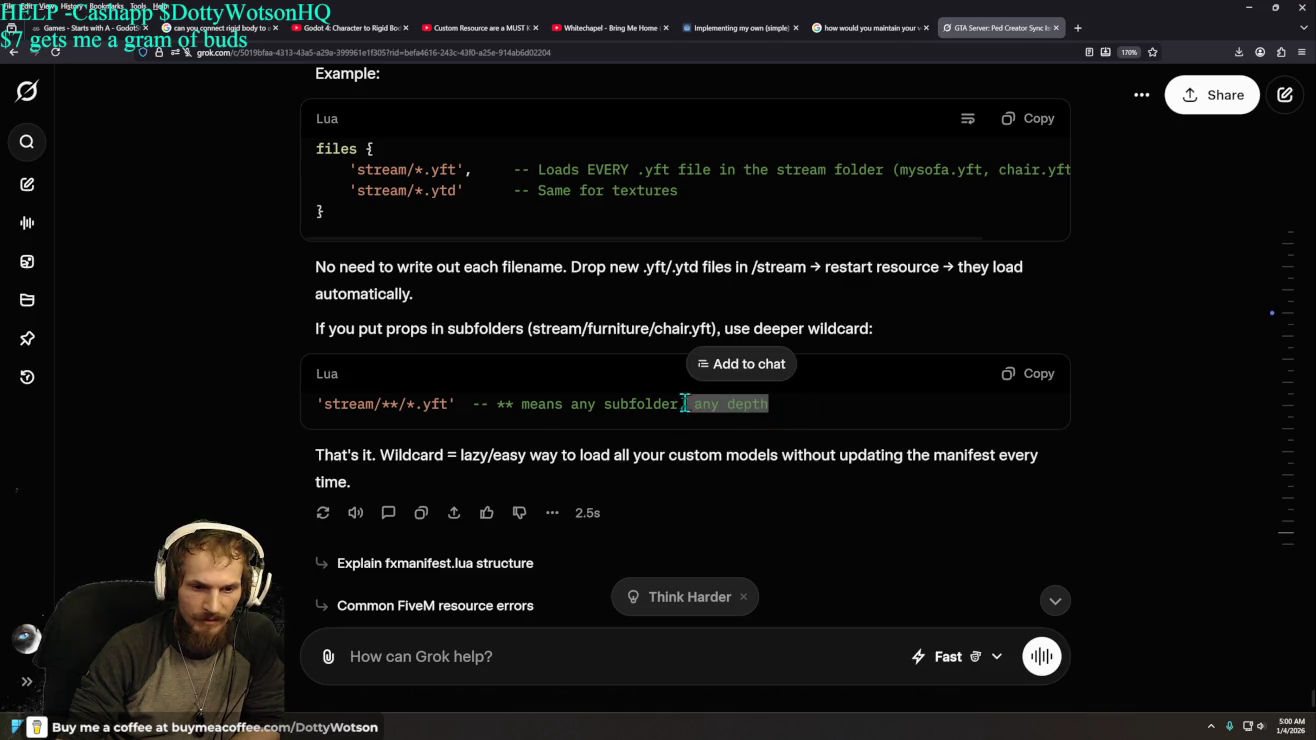
left_click(218, 358)
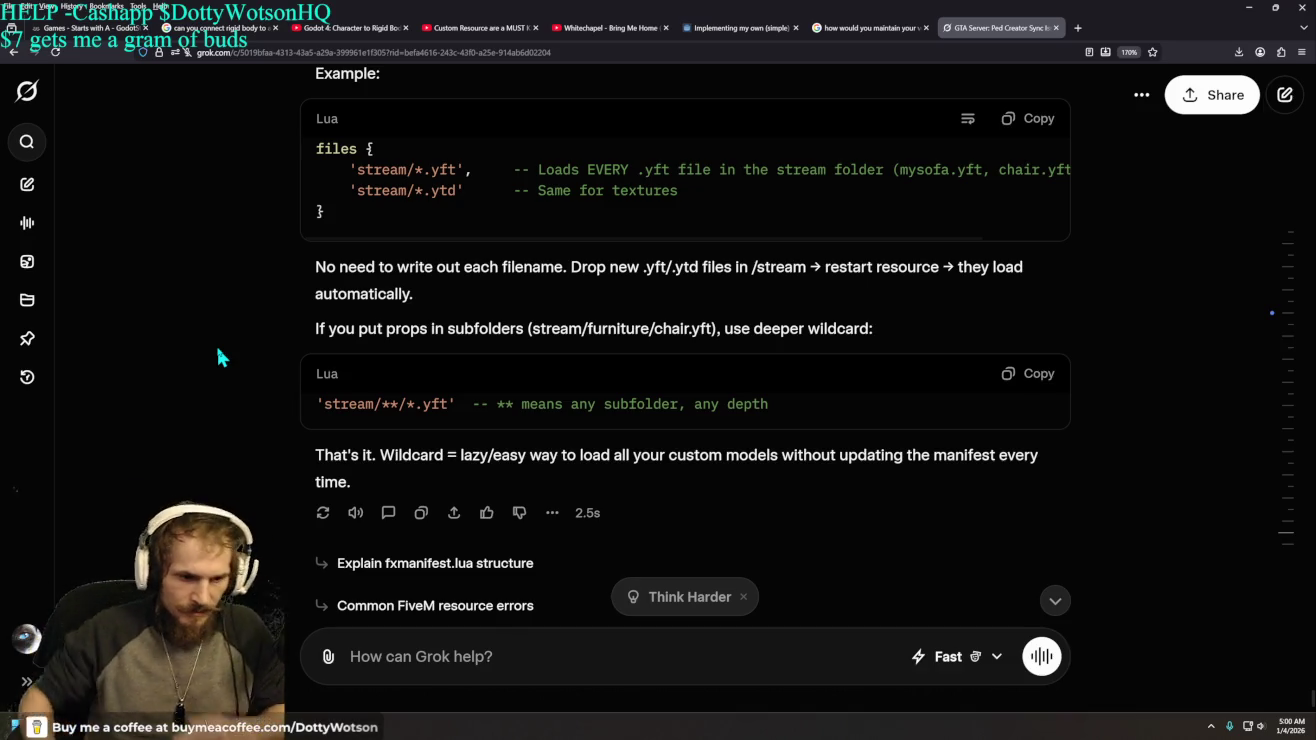
scroll(1089, 474, "up", 4)
scroll(1092, 478, "up", 5)
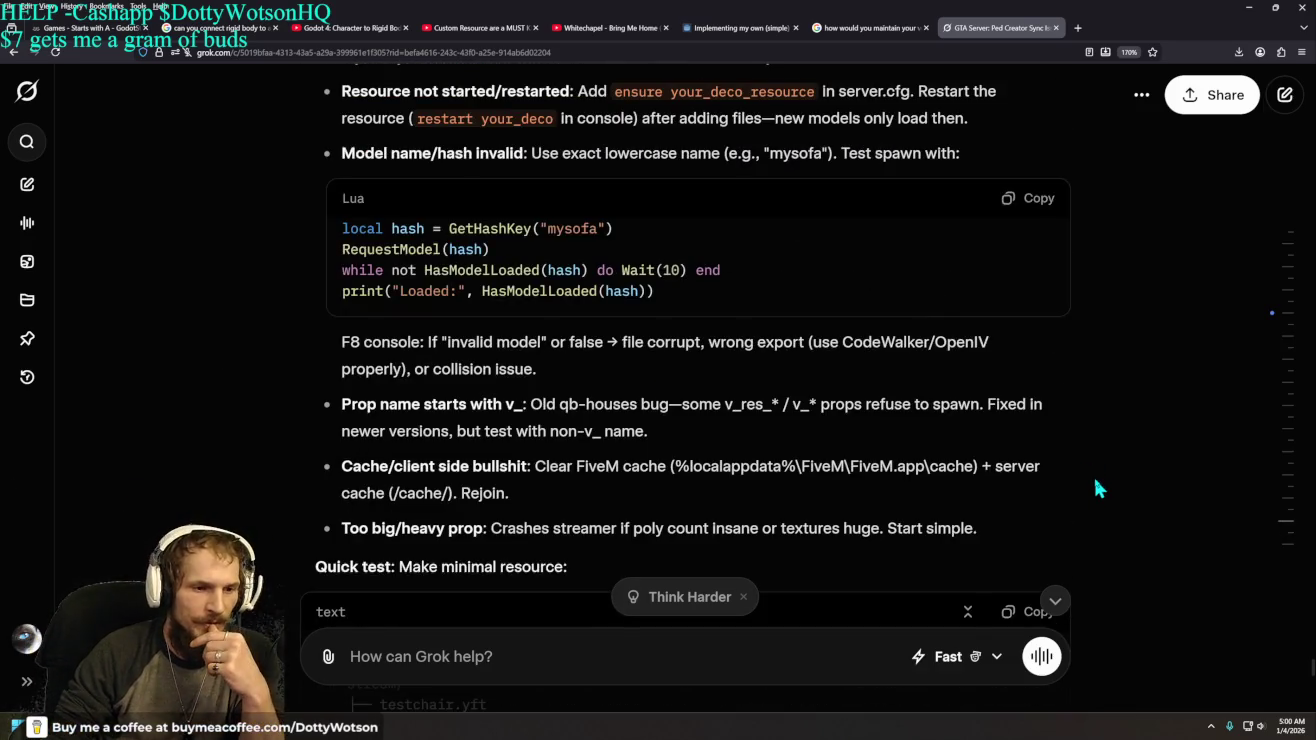
scroll(1091, 487, "up", 2)
scroll(1107, 490, "down", 10)
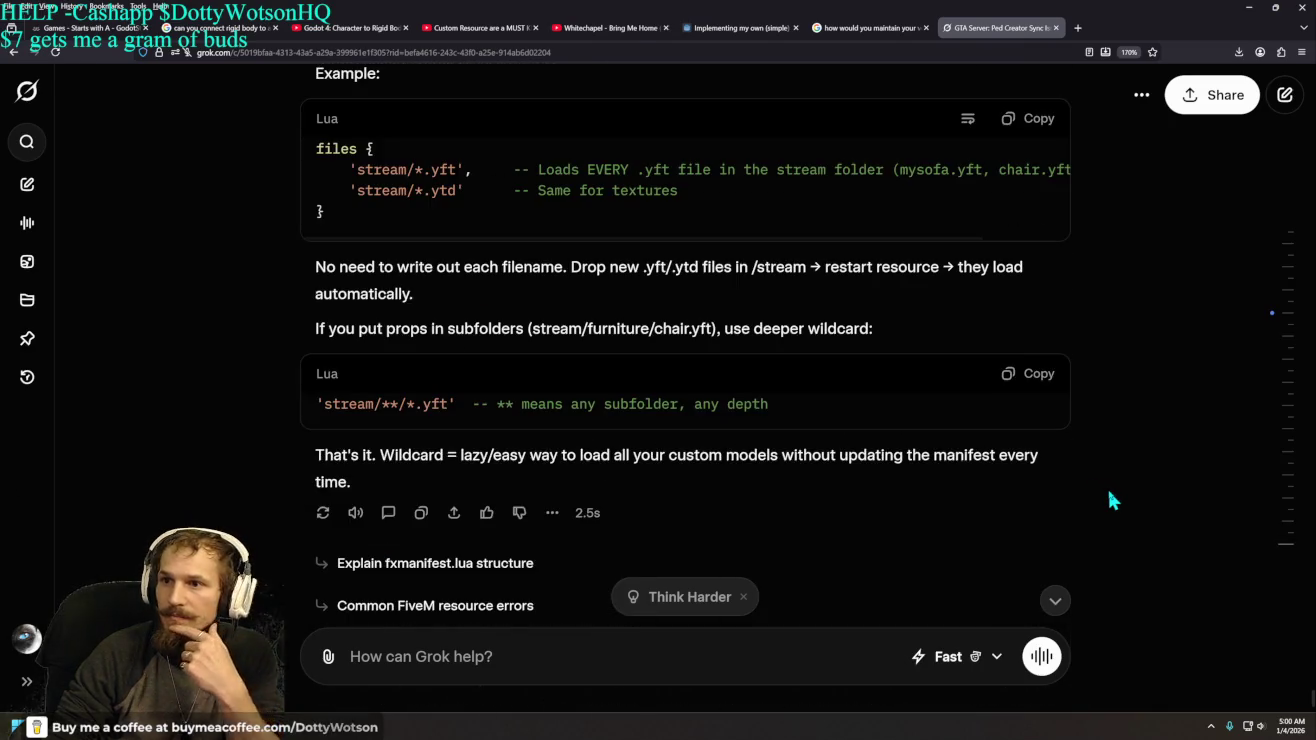
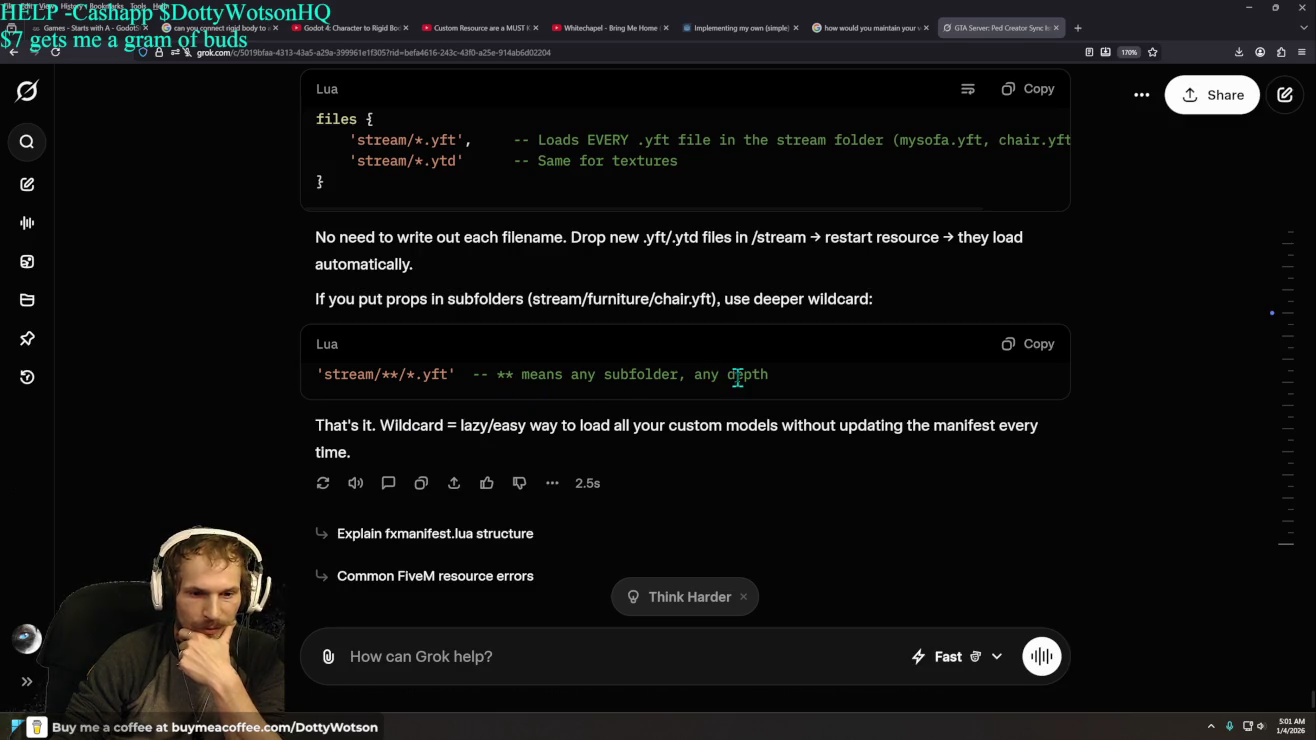
- Highlight the ** wildcard, the first Lua code example and its comment in Grok's reply
left_click_drag(383, 375, 399, 376)
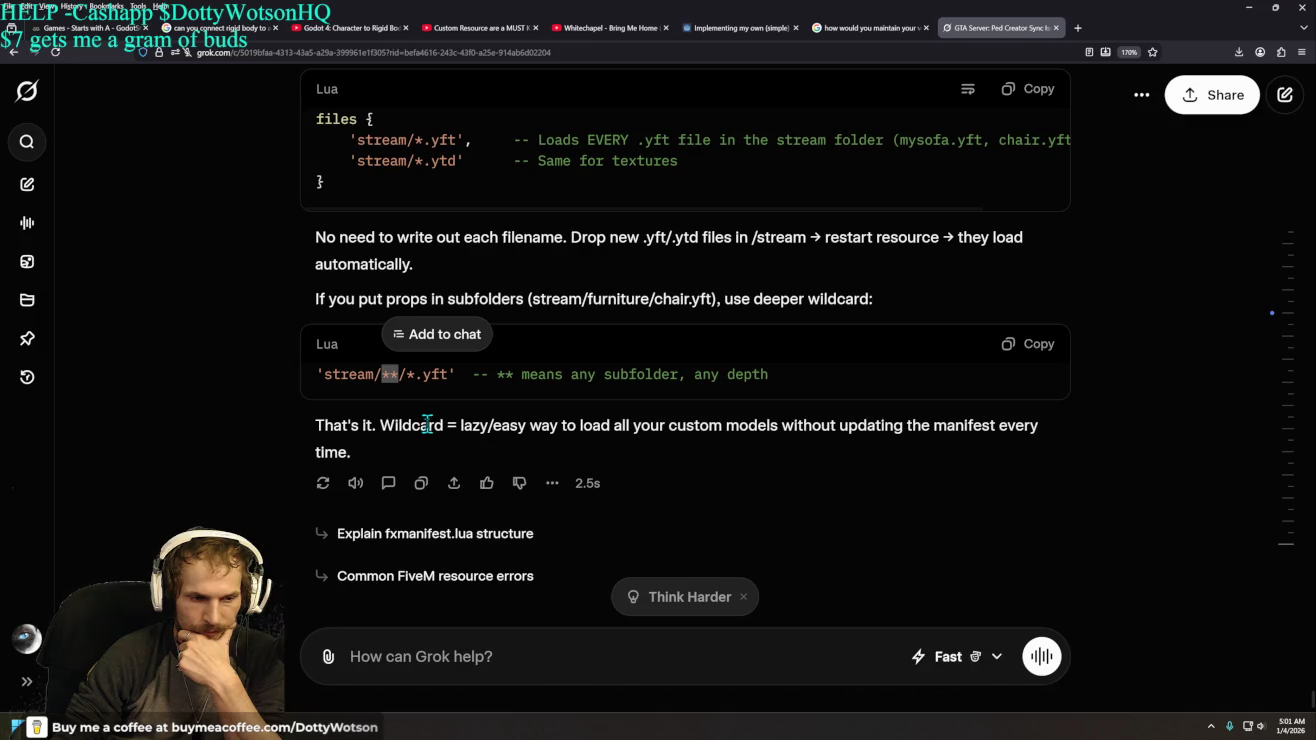
scroll(172, 317, "up", 3)
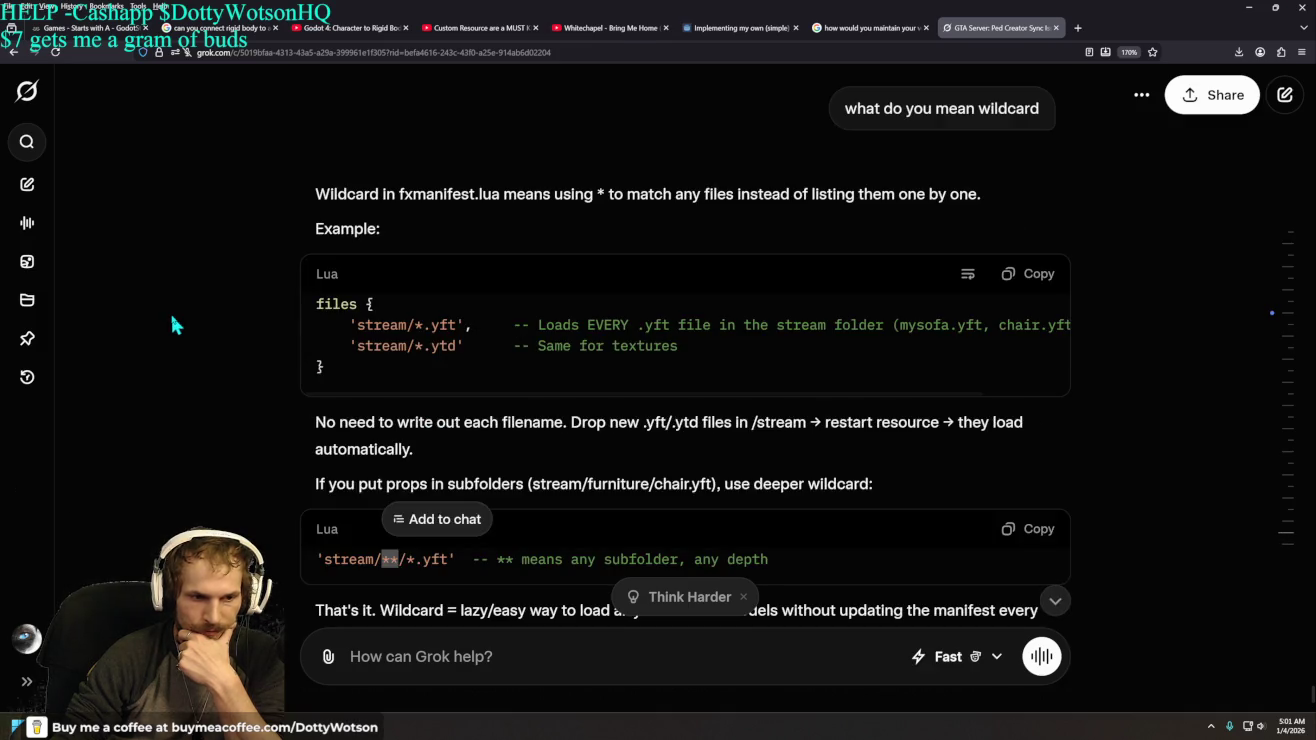
left_click(315, 278)
mouse_move(314, 278)
left_mouse_down()
mouse_move(330, 345)
mouse_move(750, 370)
left_mouse_up()
left_click(244, 315)
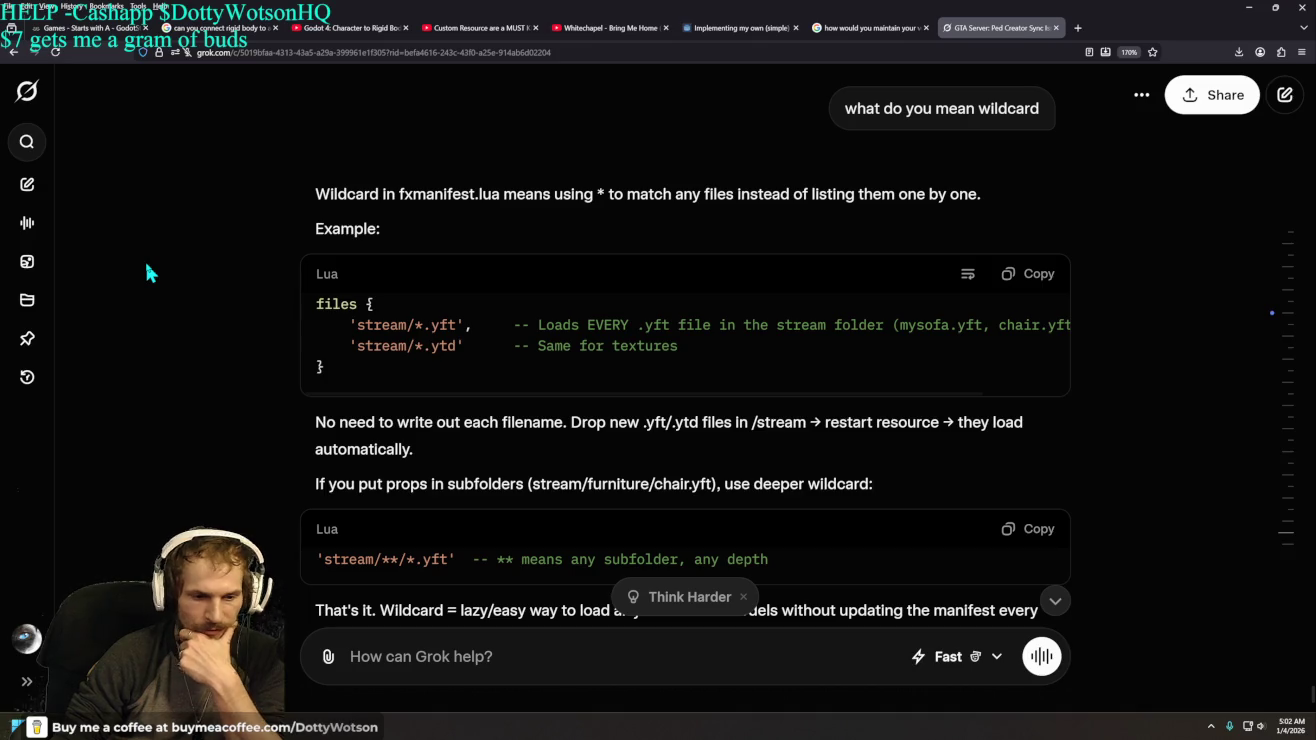
scroll(147, 273, "down", 3)
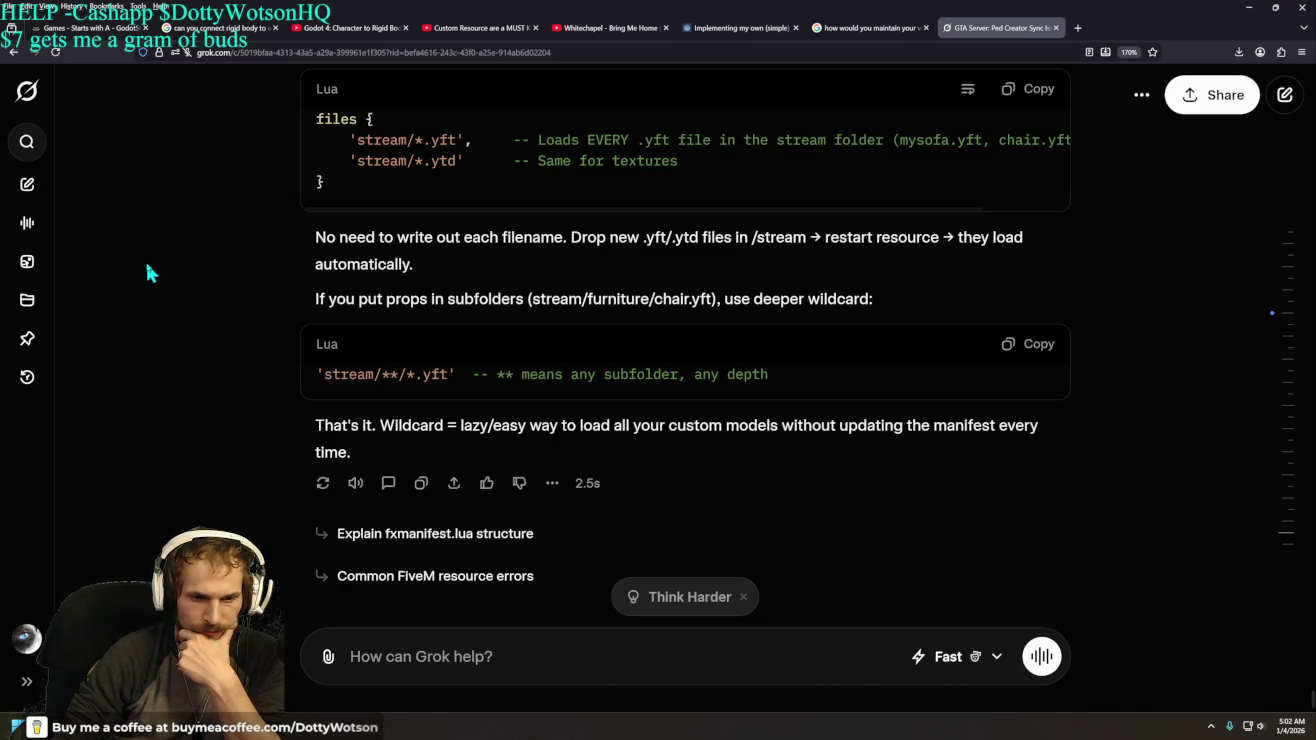
left_click_drag(489, 366, 793, 382)
left_click(171, 333)
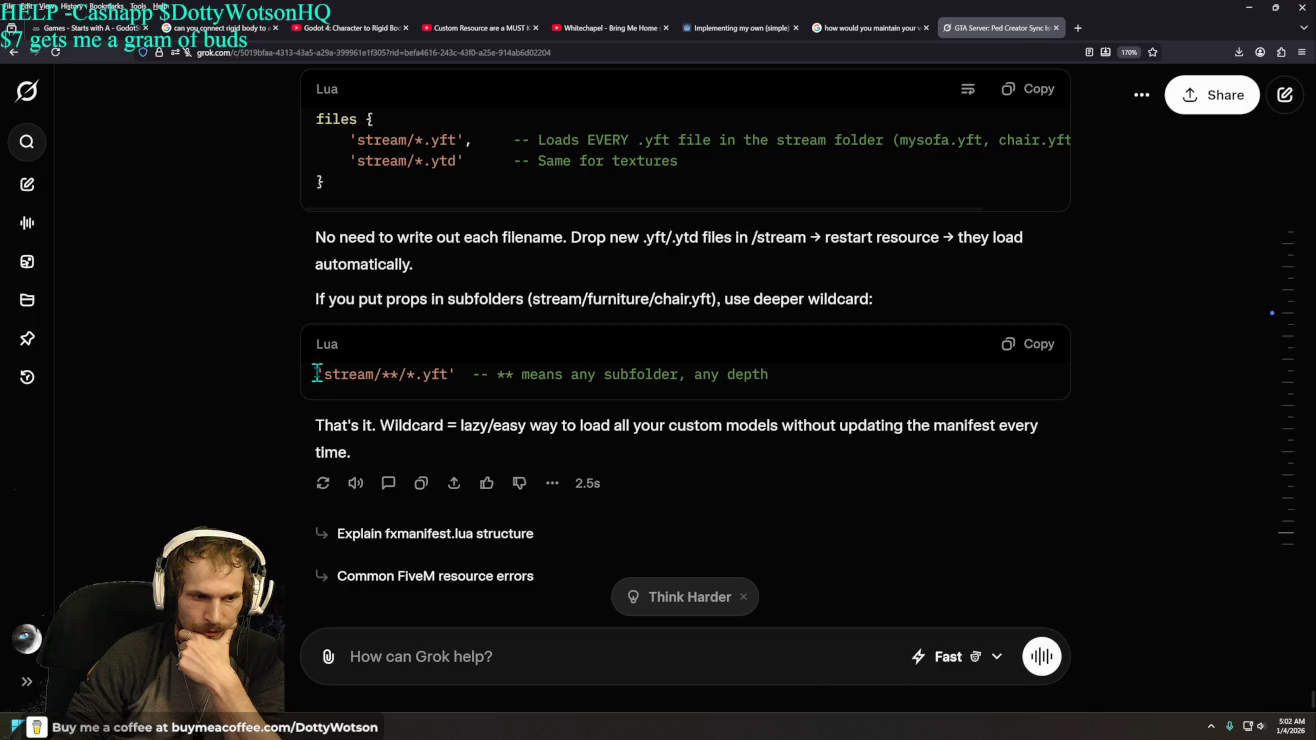
- Highlight the stream/*.yft, *.ytd and wildcard lines, then request the fxmanifest.lua structure explanation
left_click_drag(315, 374, 448, 374)
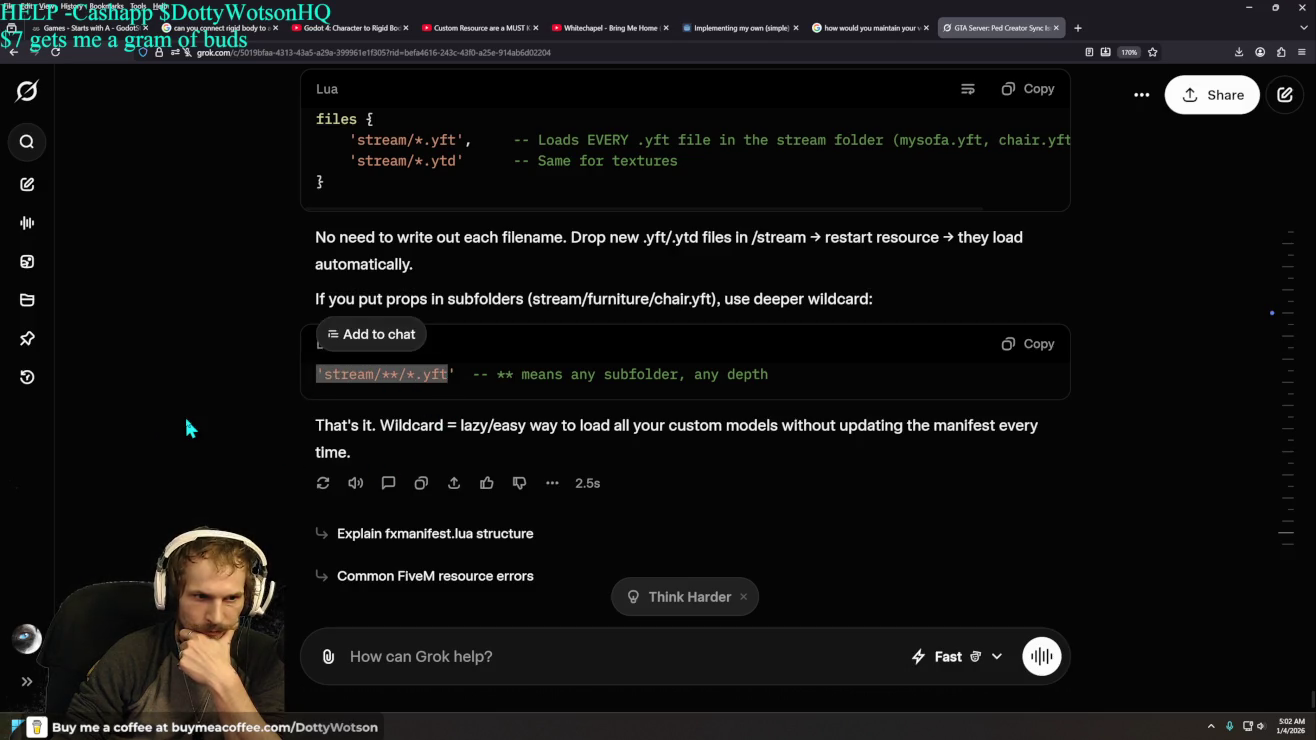
left_click_drag(347, 140, 458, 161)
left_click_drag(377, 375, 462, 374)
left_click(290, 445)
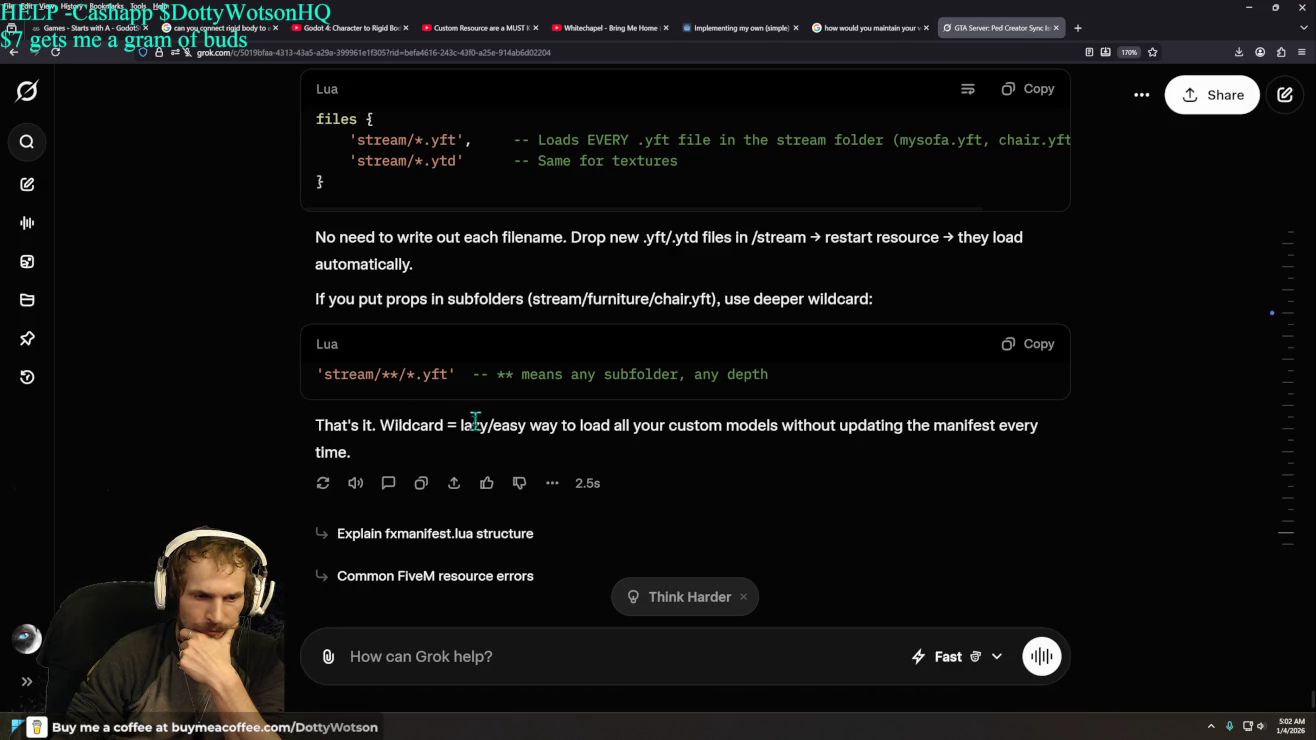
mouse_move(458, 425)
left_mouse_down()
mouse_move(1039, 431)
mouse_move(1072, 451)
left_mouse_up()
right_click(1072, 441)
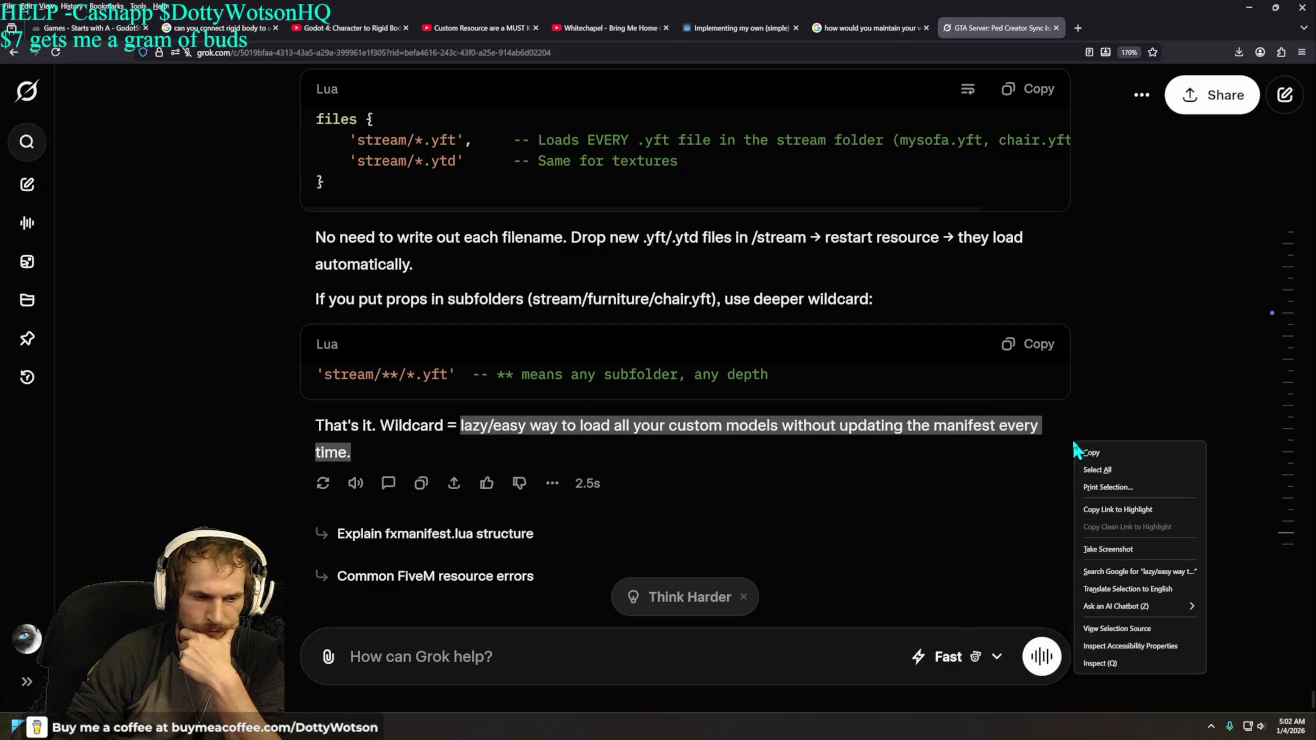
left_click(904, 475)
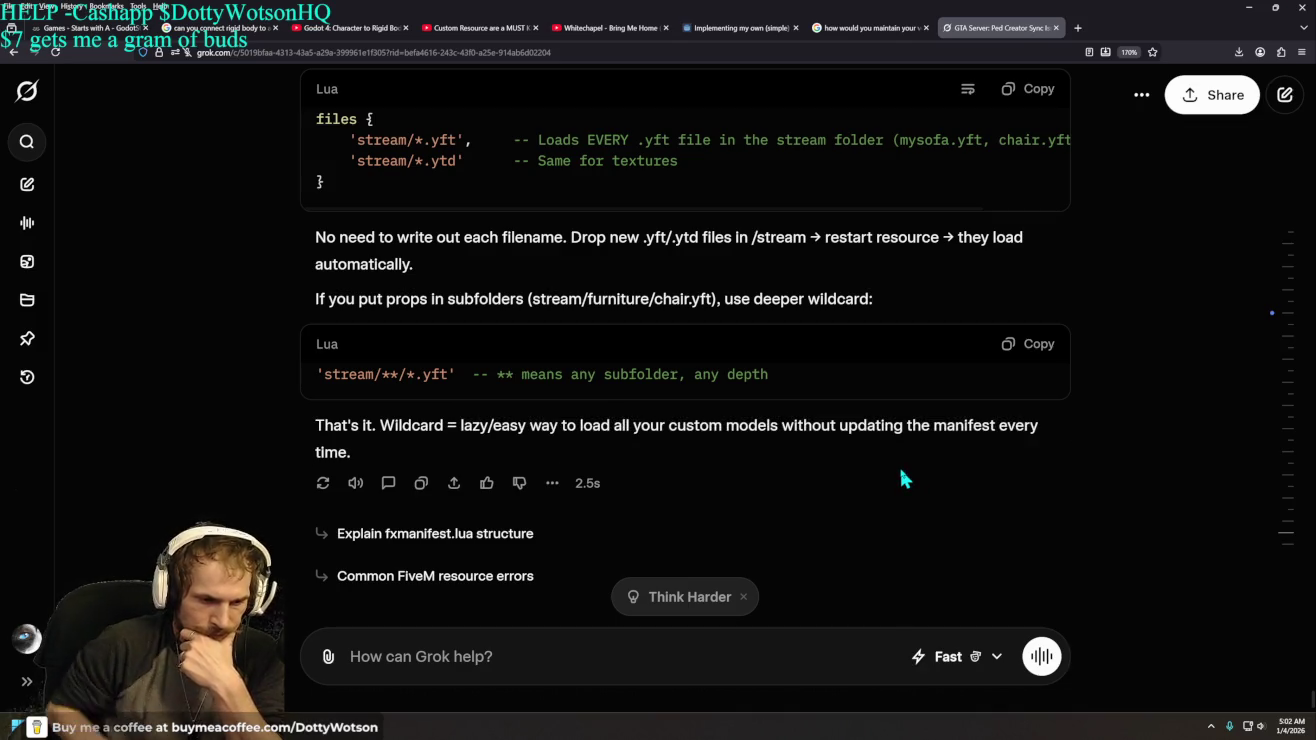
left_click(441, 536)
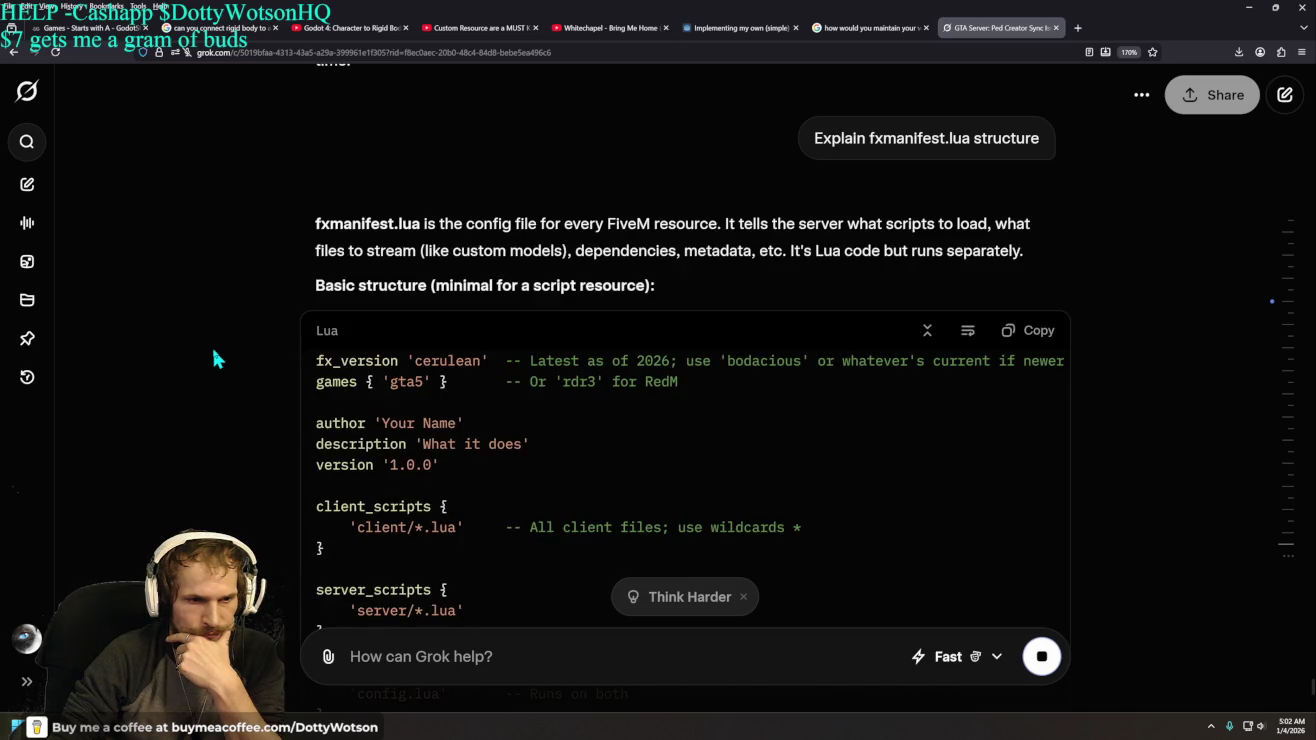
scroll(213, 357, "down", 4)
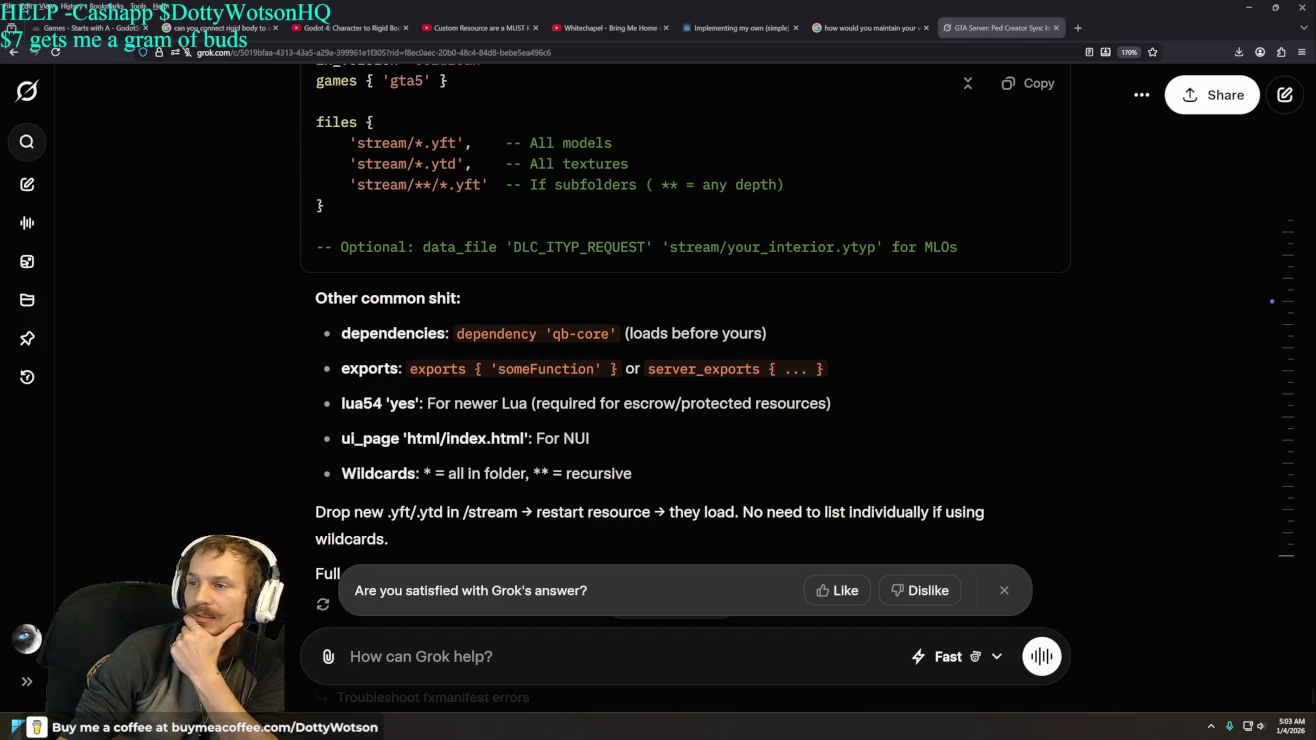
- Ask 'does it handle ydds too', skip the response comparison, and highlight the extension auto-streaming line
left_click(397, 660)
type("does i")
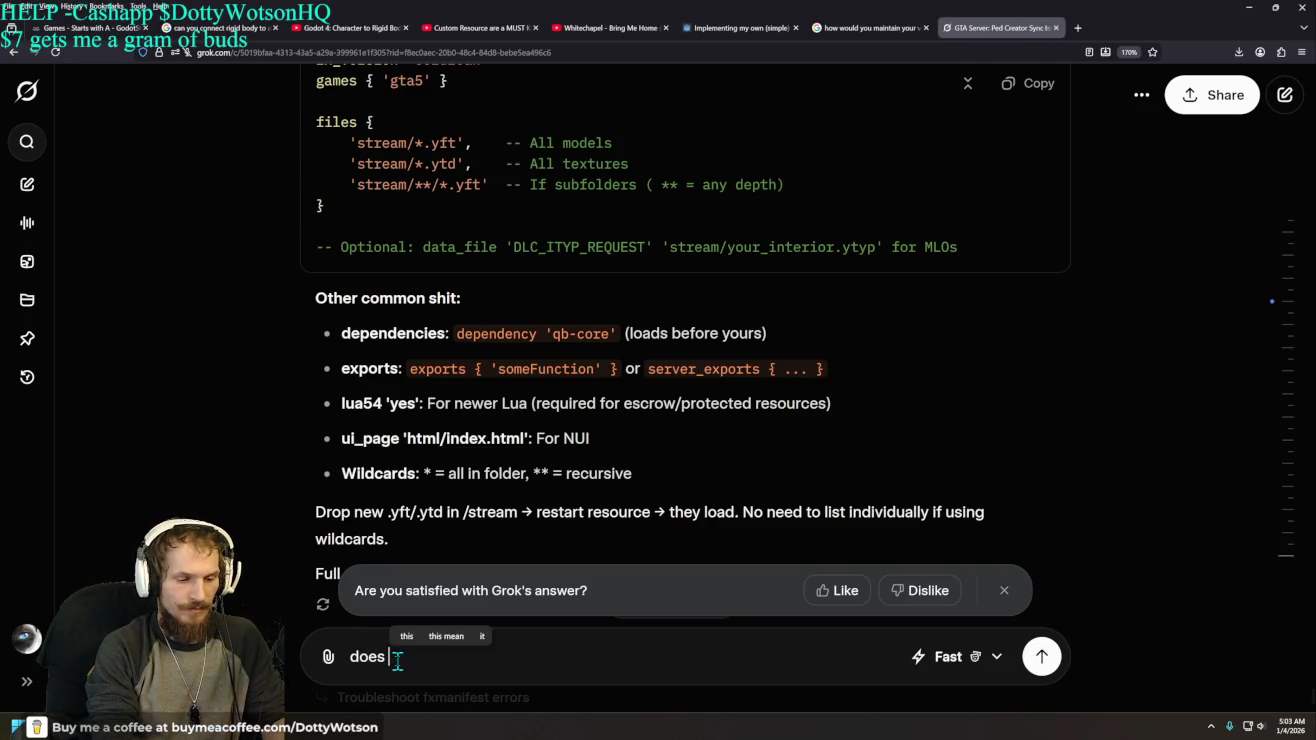
type("t hand")
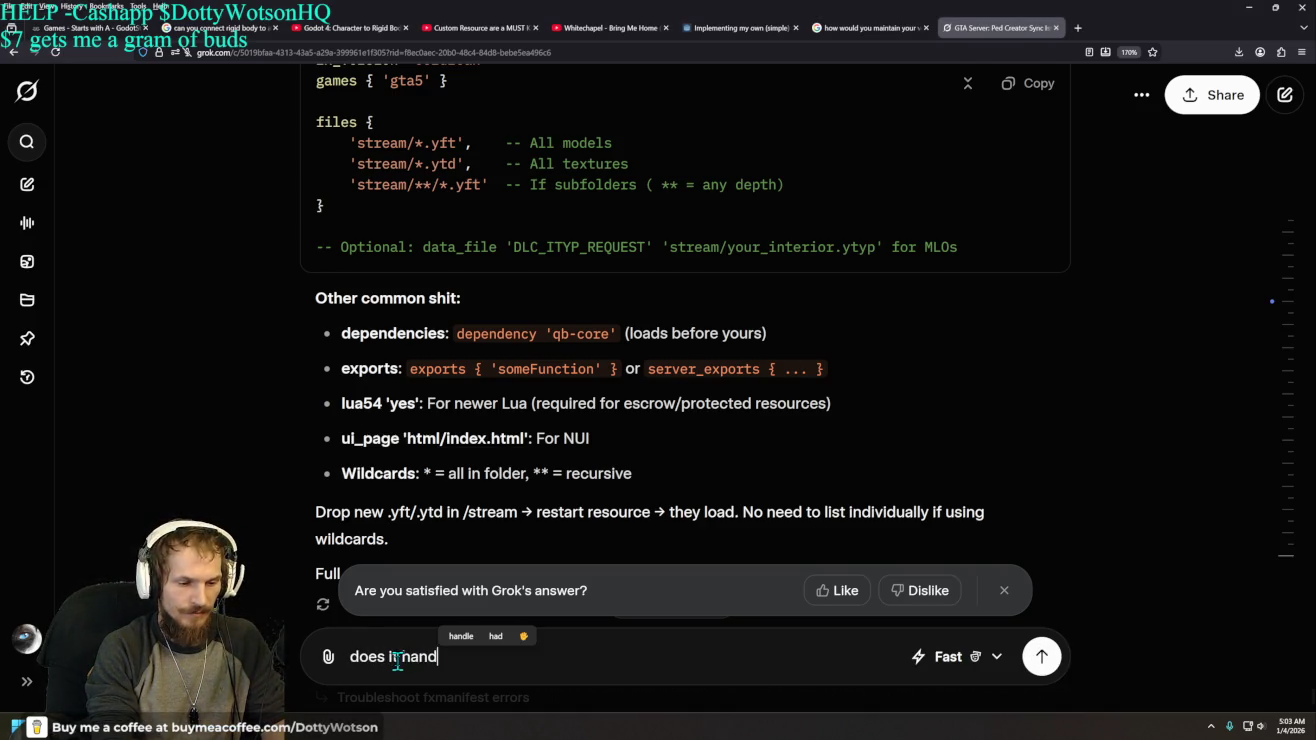
type("le ydds too")
key("Return")
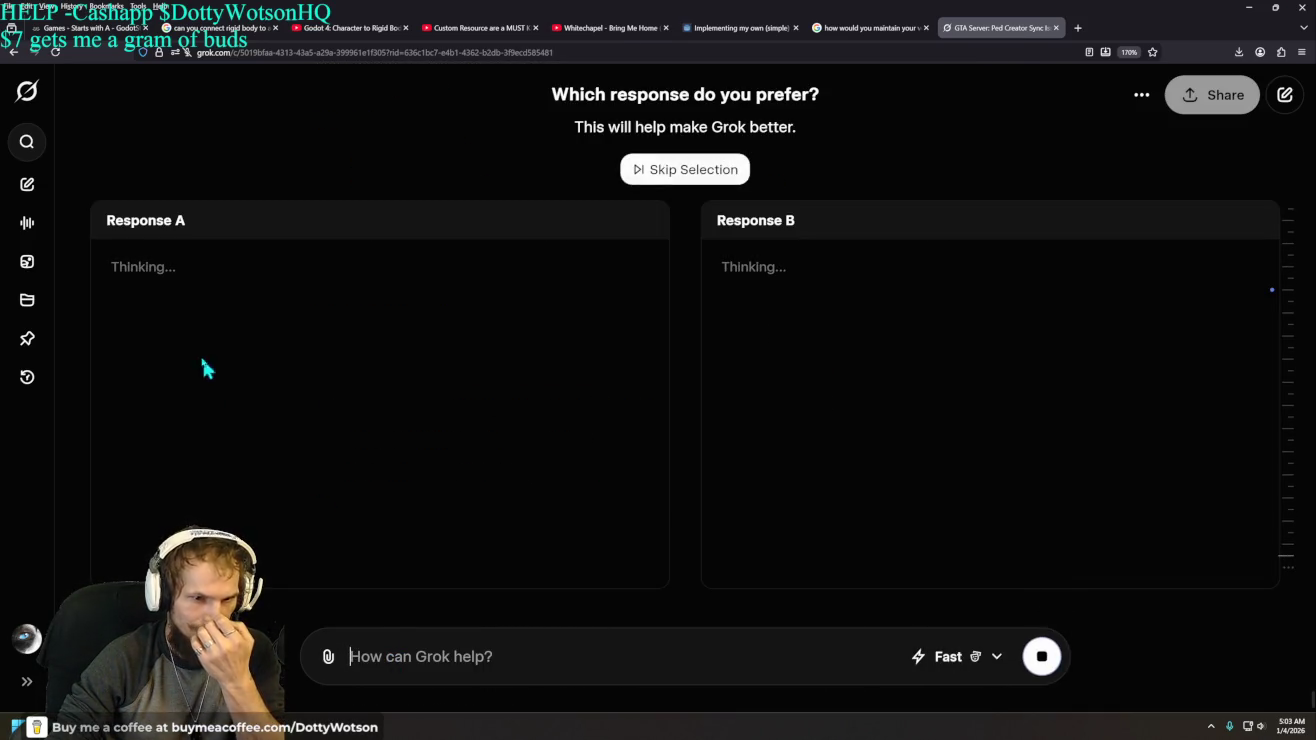
left_click(677, 171)
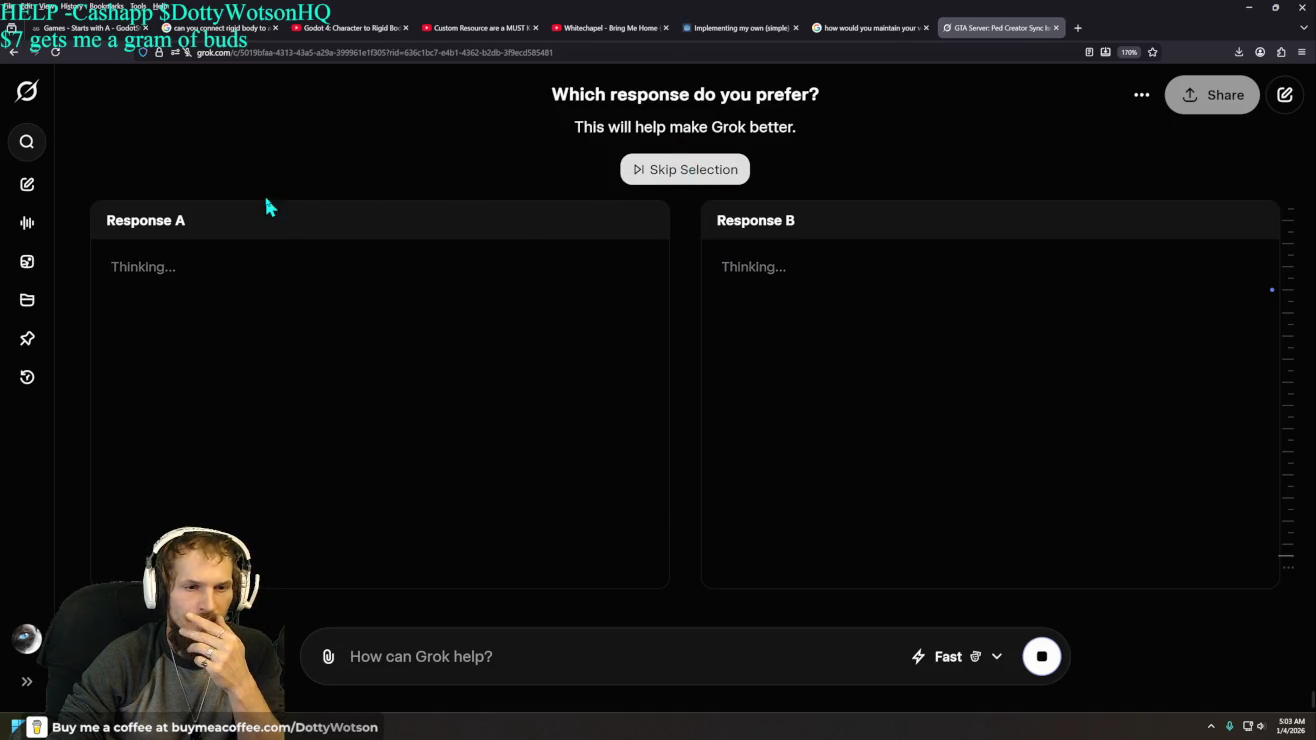
scroll(180, 266, "up", 2)
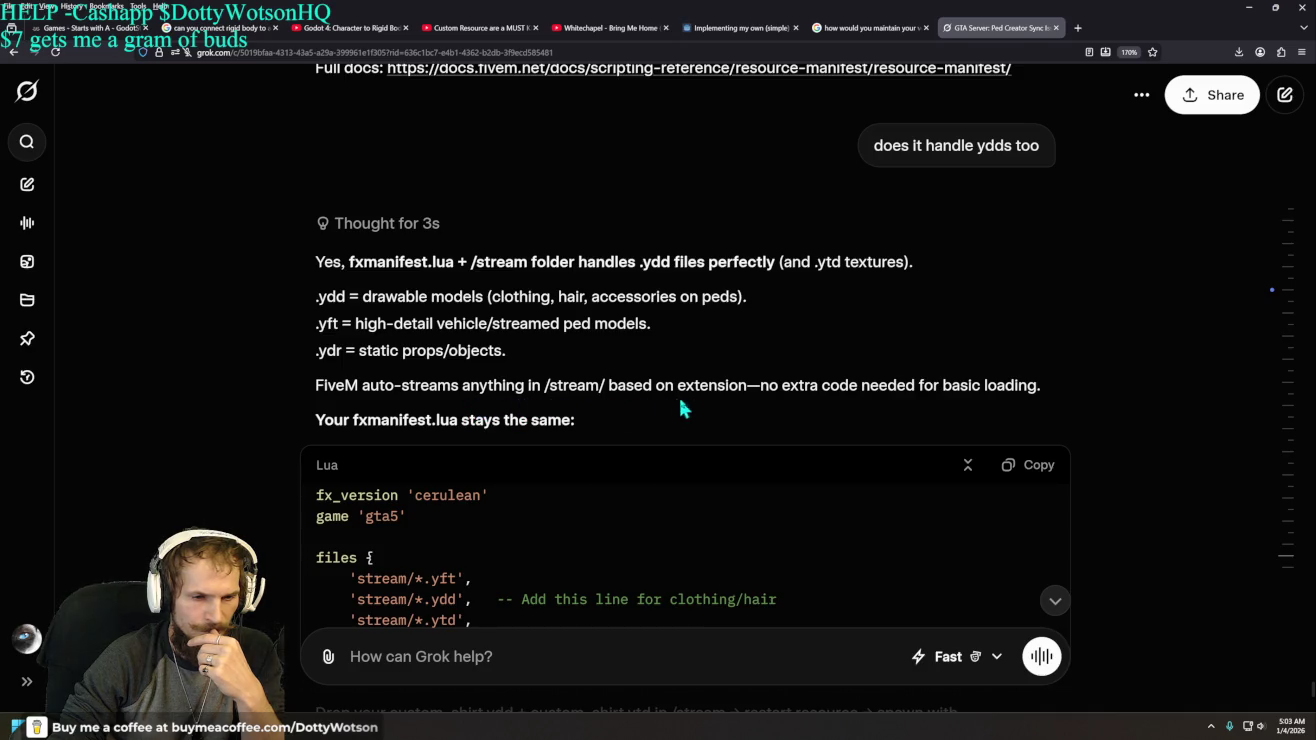
left_click_drag(611, 386, 1041, 390)
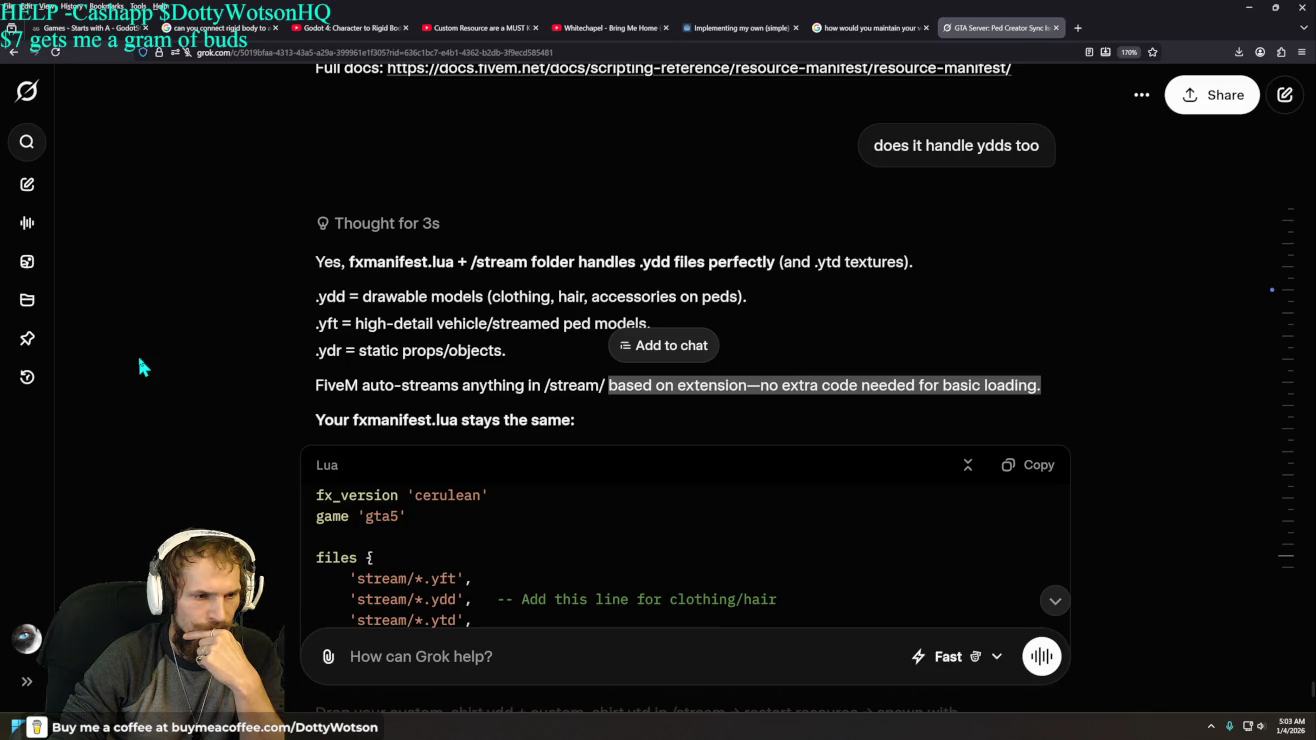
left_click(493, 645)
- Send 'what about metas', read the .ymt/.meta answer, and begin typing 'im just trying to figure out why'
type("what about metas")
key("Return")
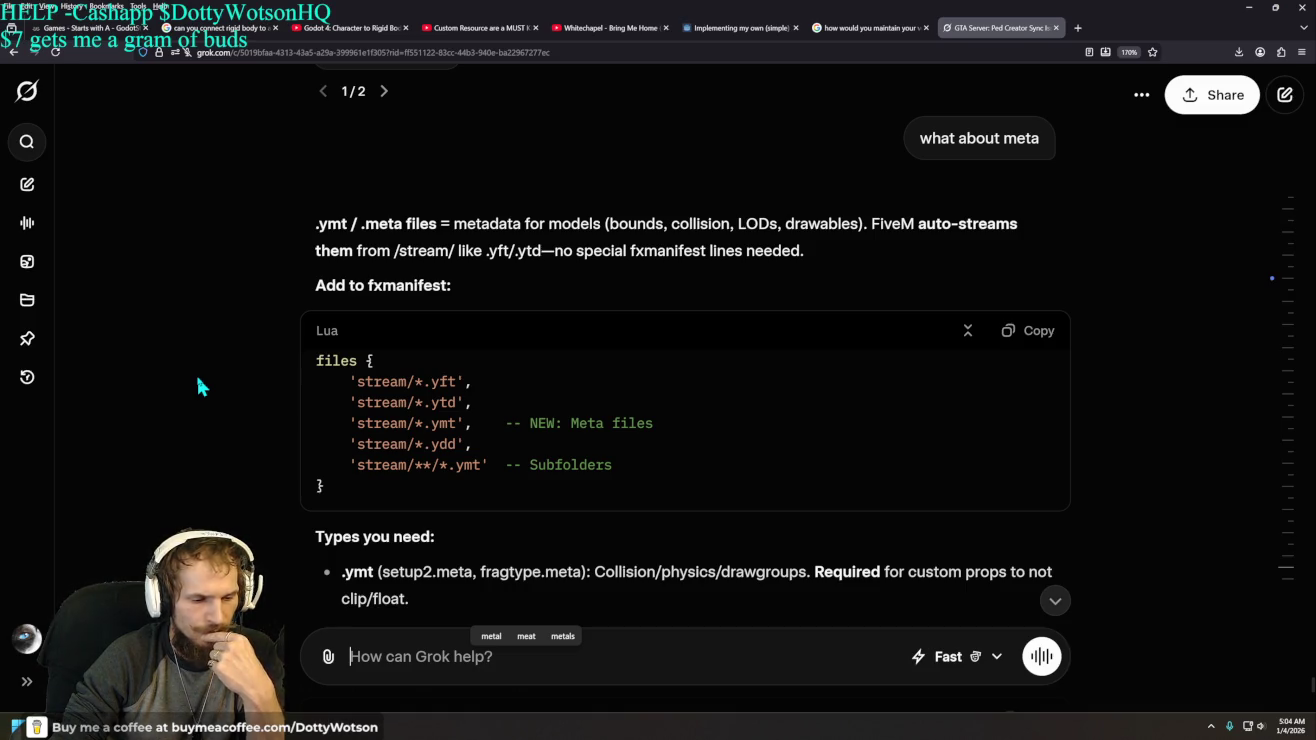
scroll(199, 386, "down", 3)
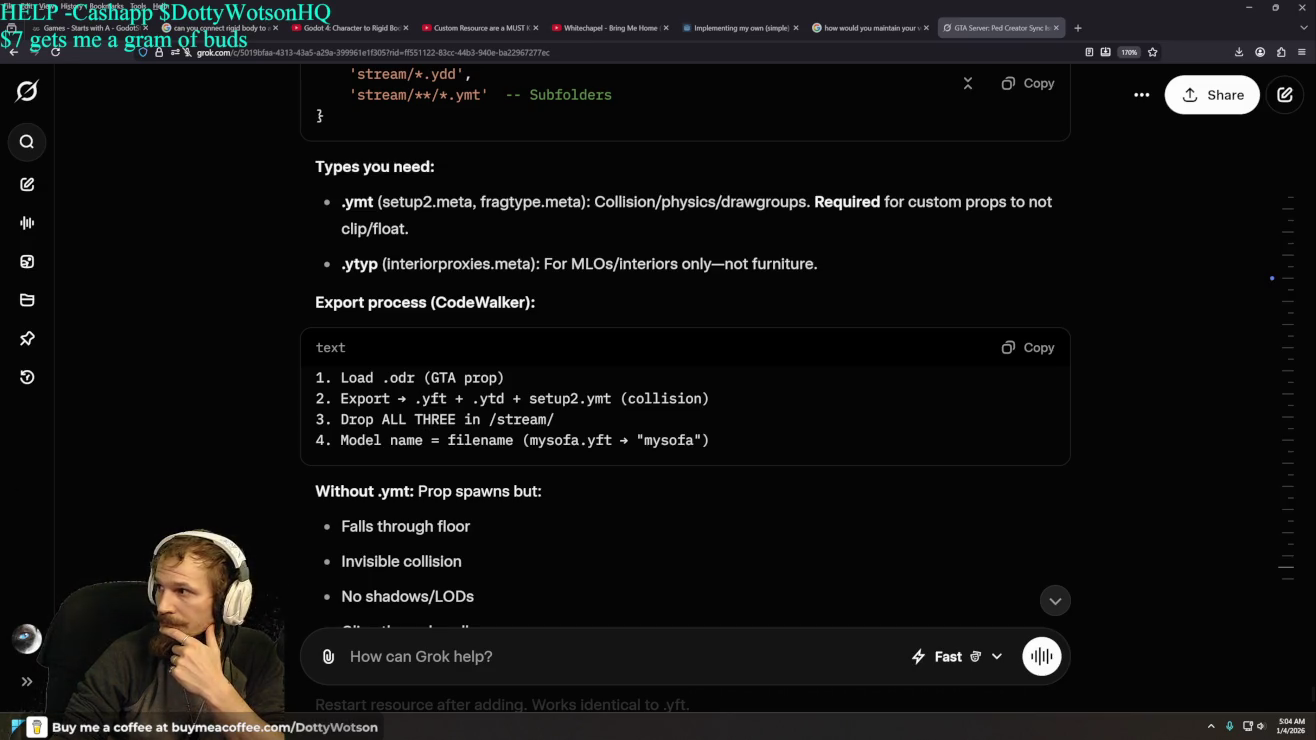
left_click(722, 469)
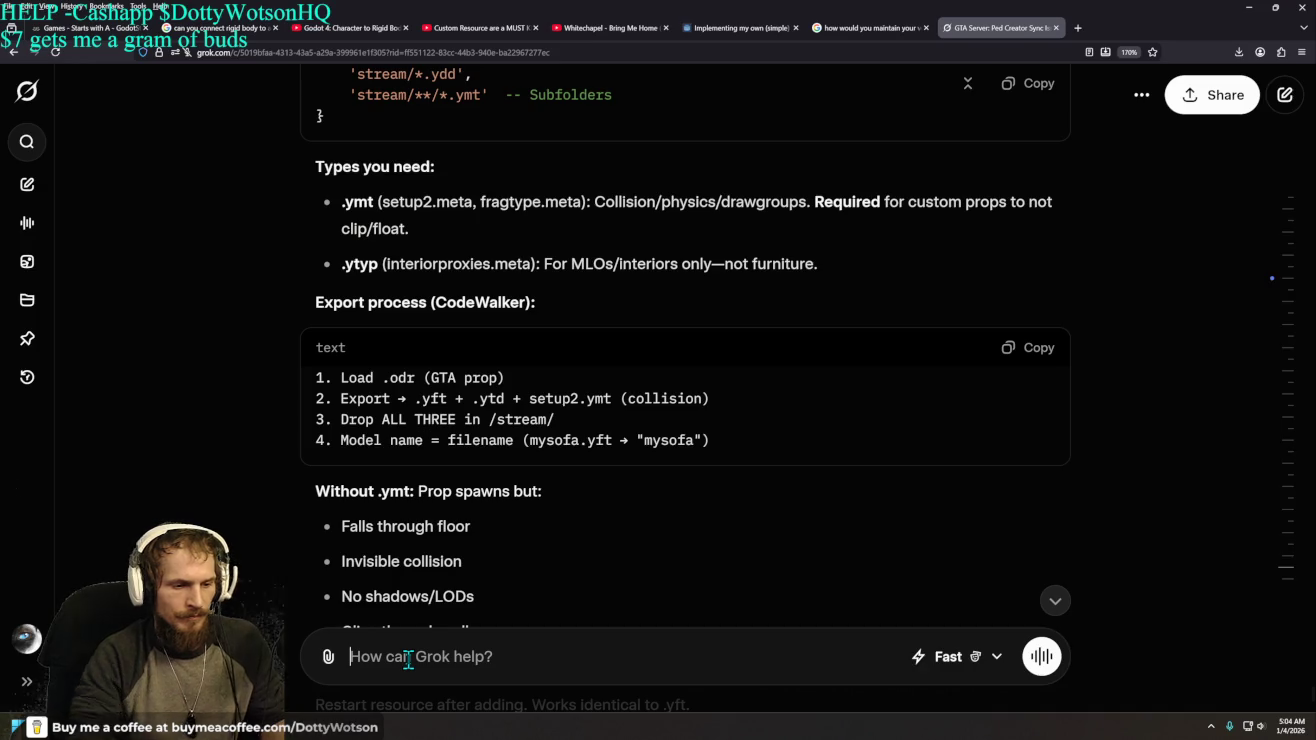
scroll(643, 510, "down", 3)
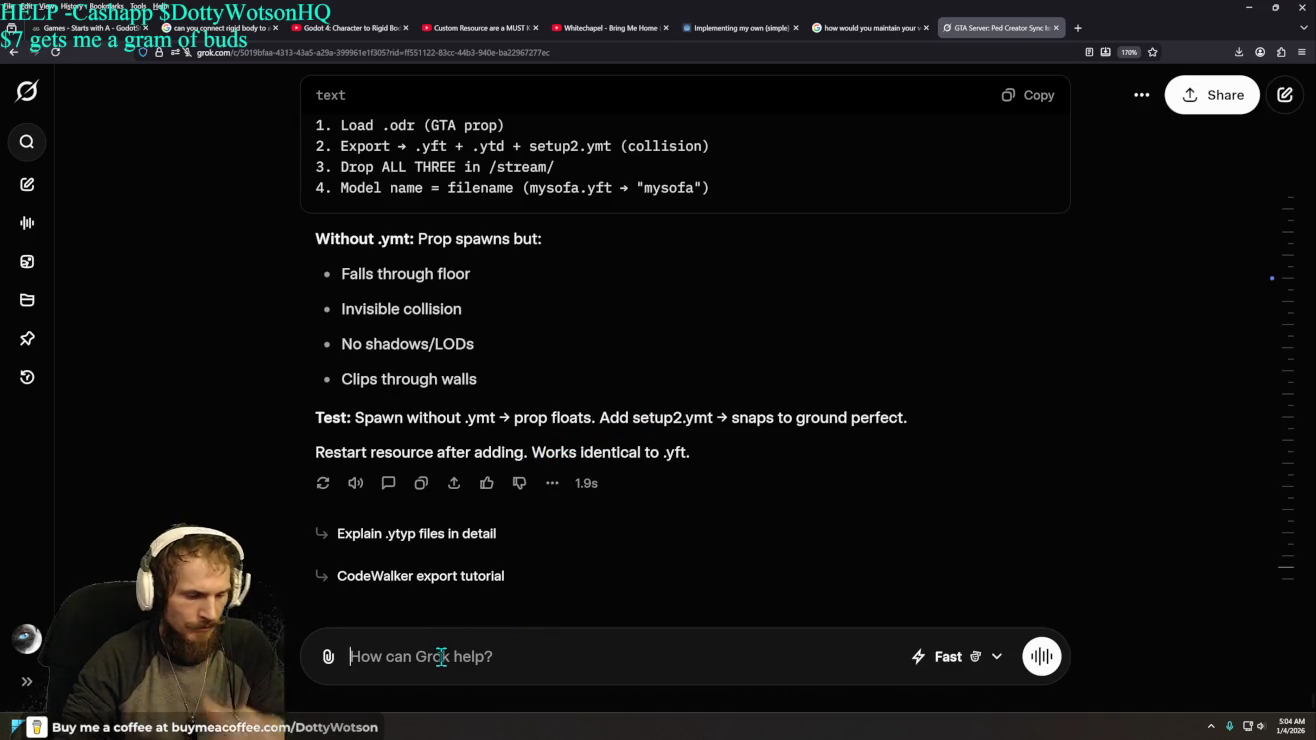
type("im ")
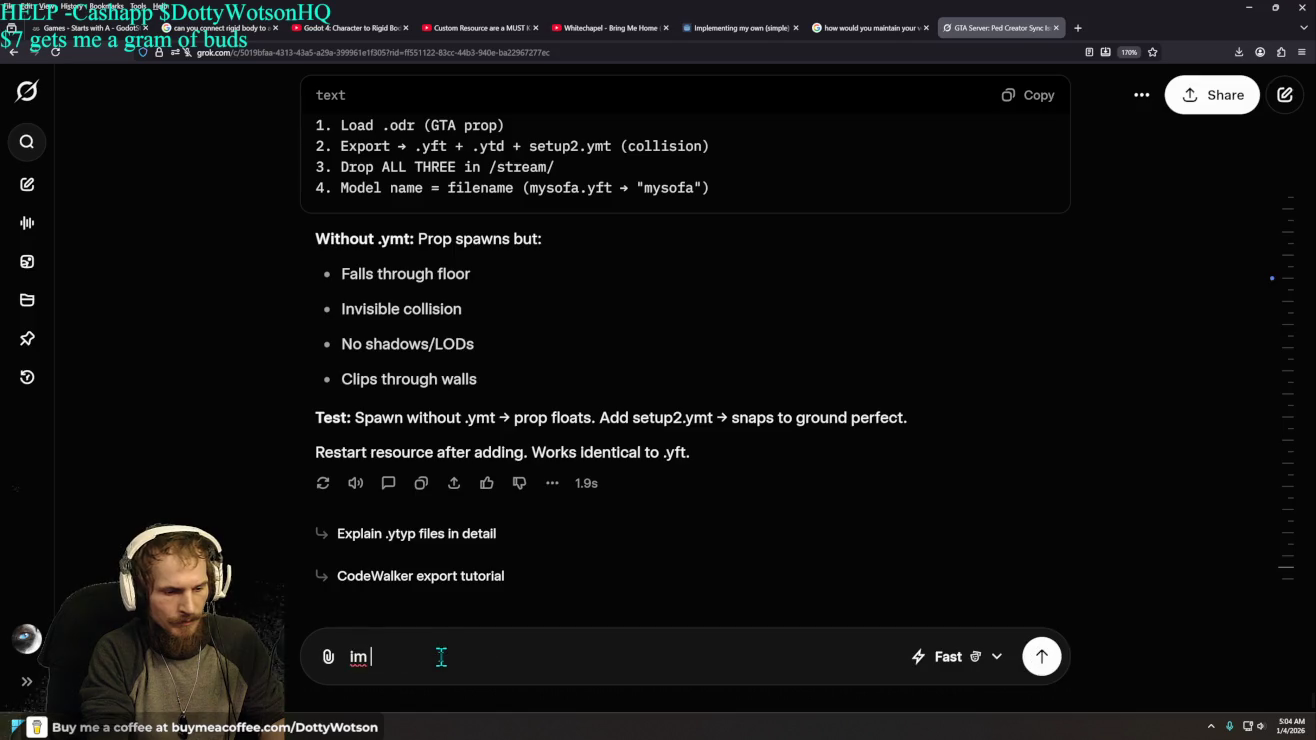
type("just trying to ")
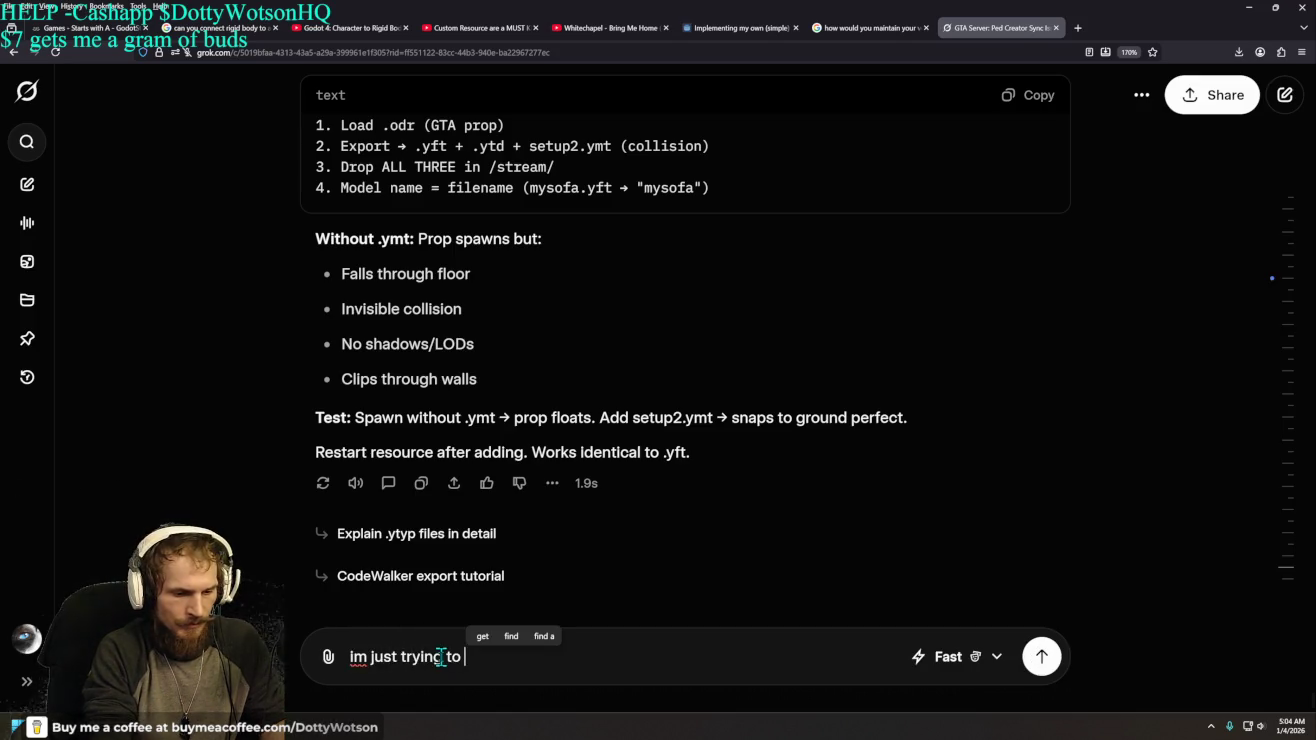
type("figure out why")
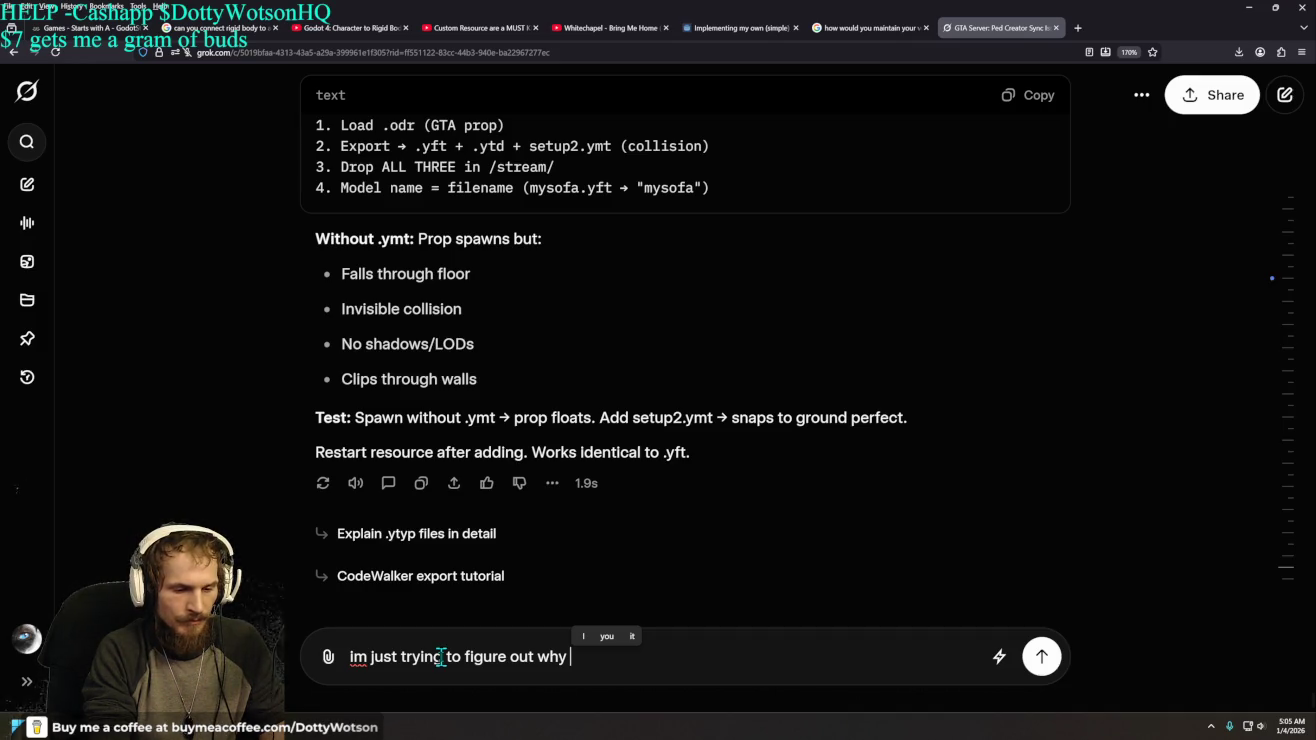
- Finish and send 'im just trying to figure out why it wouldnt use the stream folder'
type("it woudln")
key("BackSpace")
key("BackSpace")
key("BackSpace")
type("ldnt ")
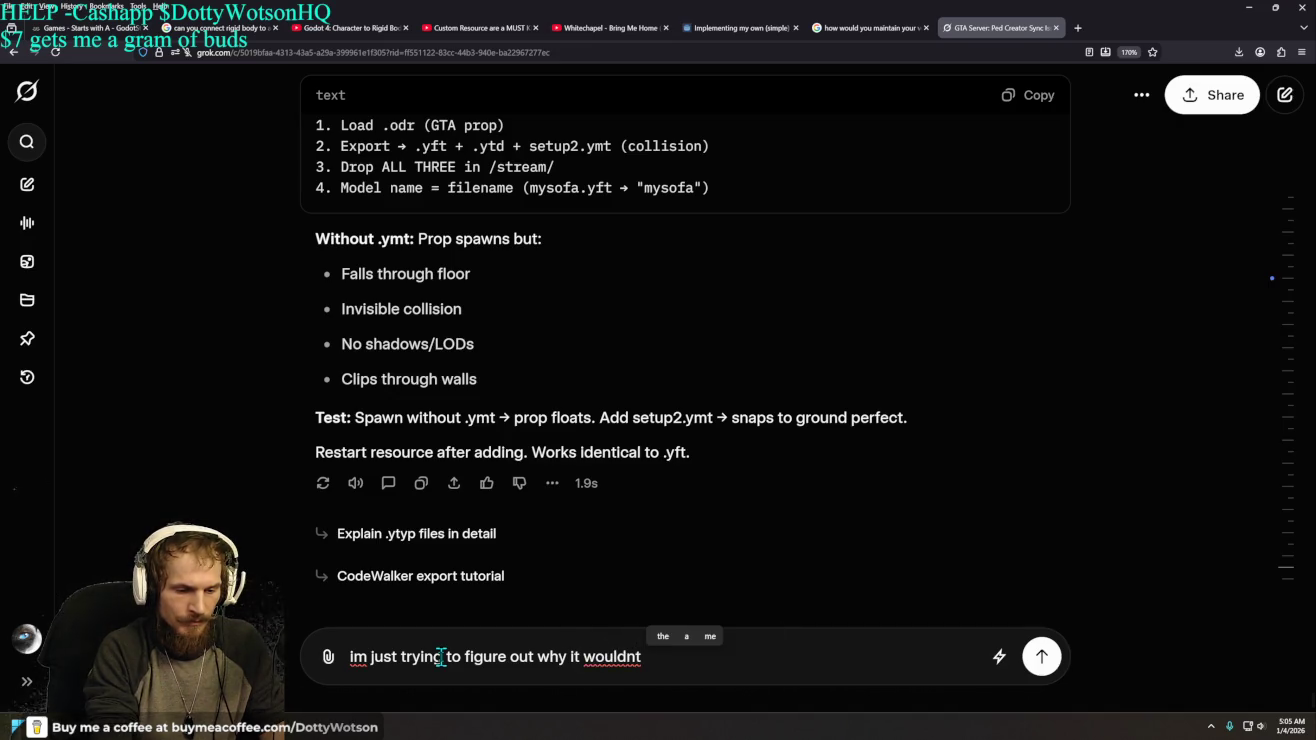
type("use the stree")
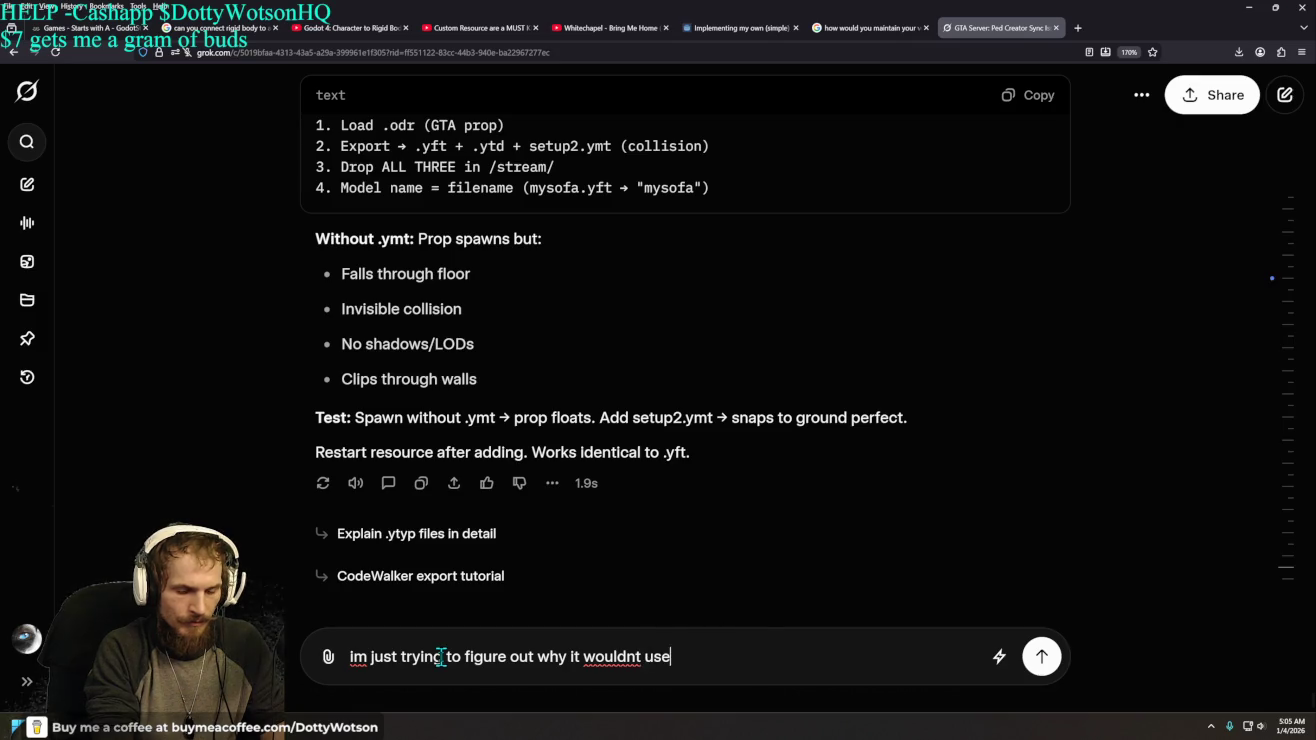
key("BackSpace")
key("BackSpace")
type("fo")
key("BackSpace")
key("BackSpace")
key("BackSpace")
type("folder")
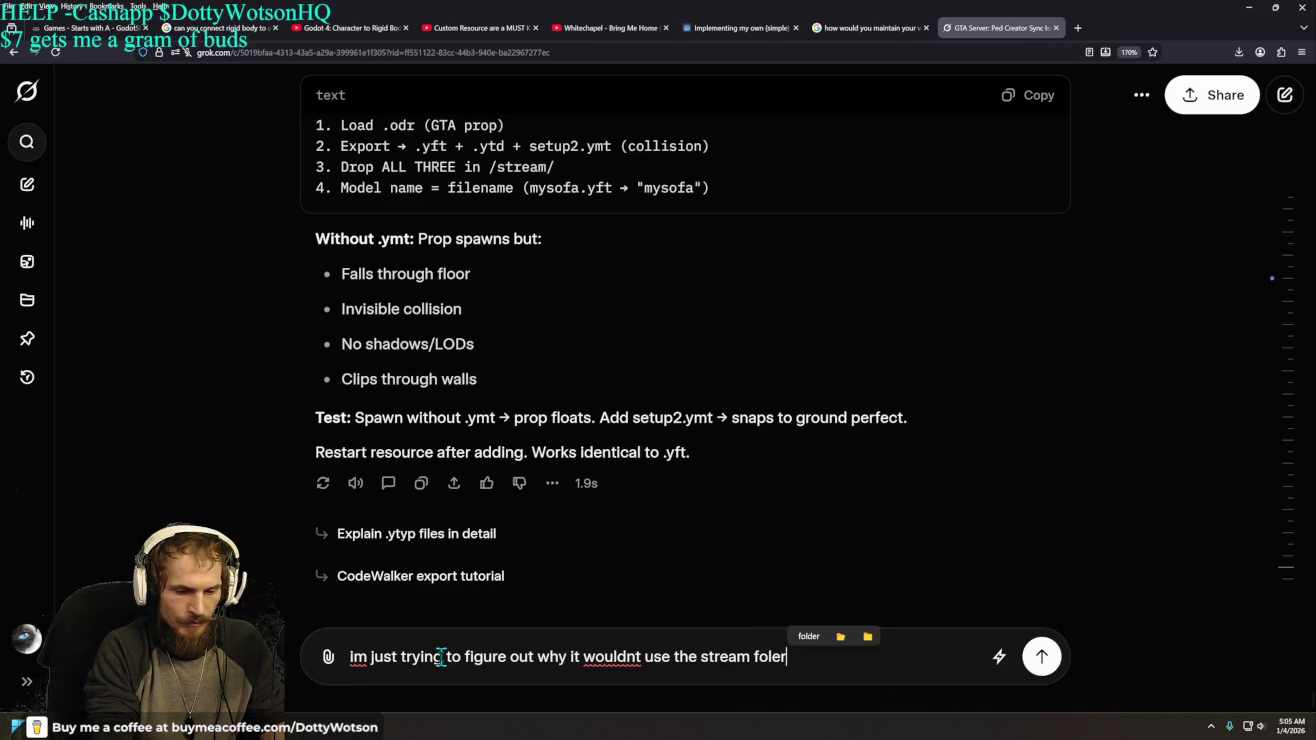
key("Return")
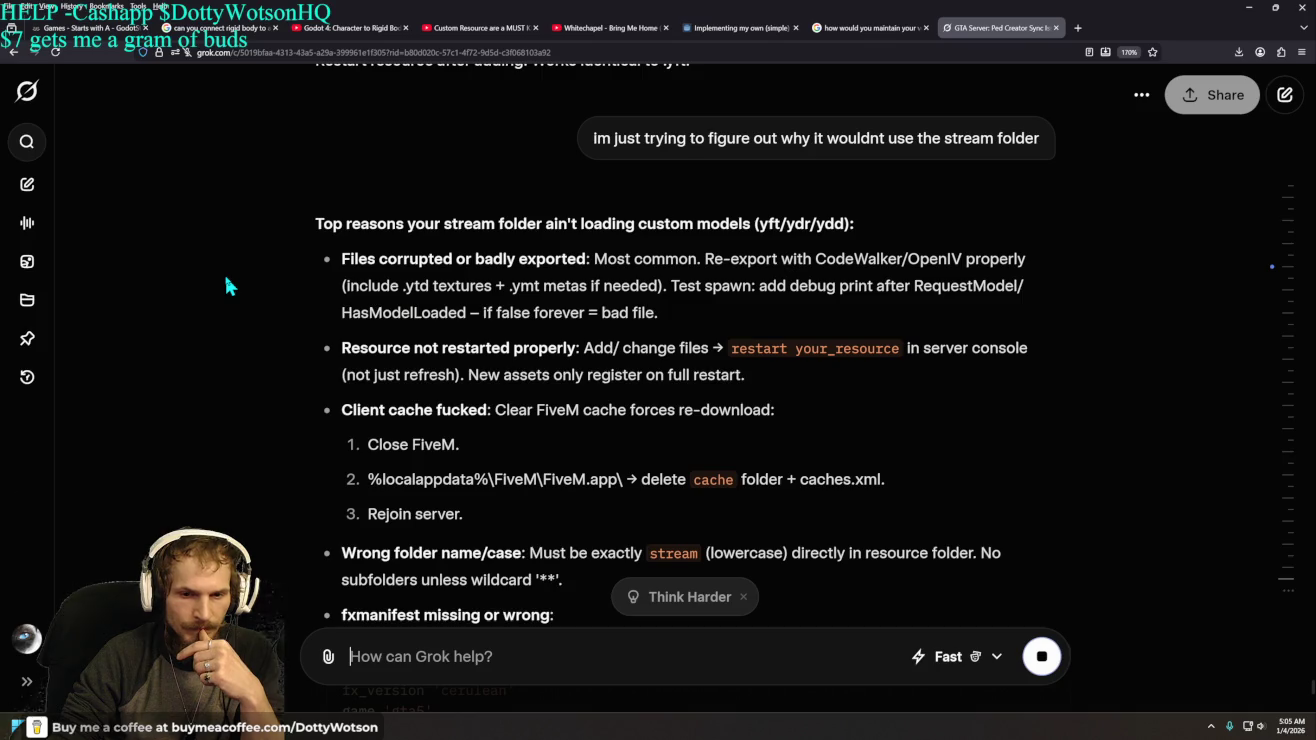
scroll(701, 255, "down", 5)
scroll(714, 280, "up", 5)
scroll(745, 340, "down", 2)
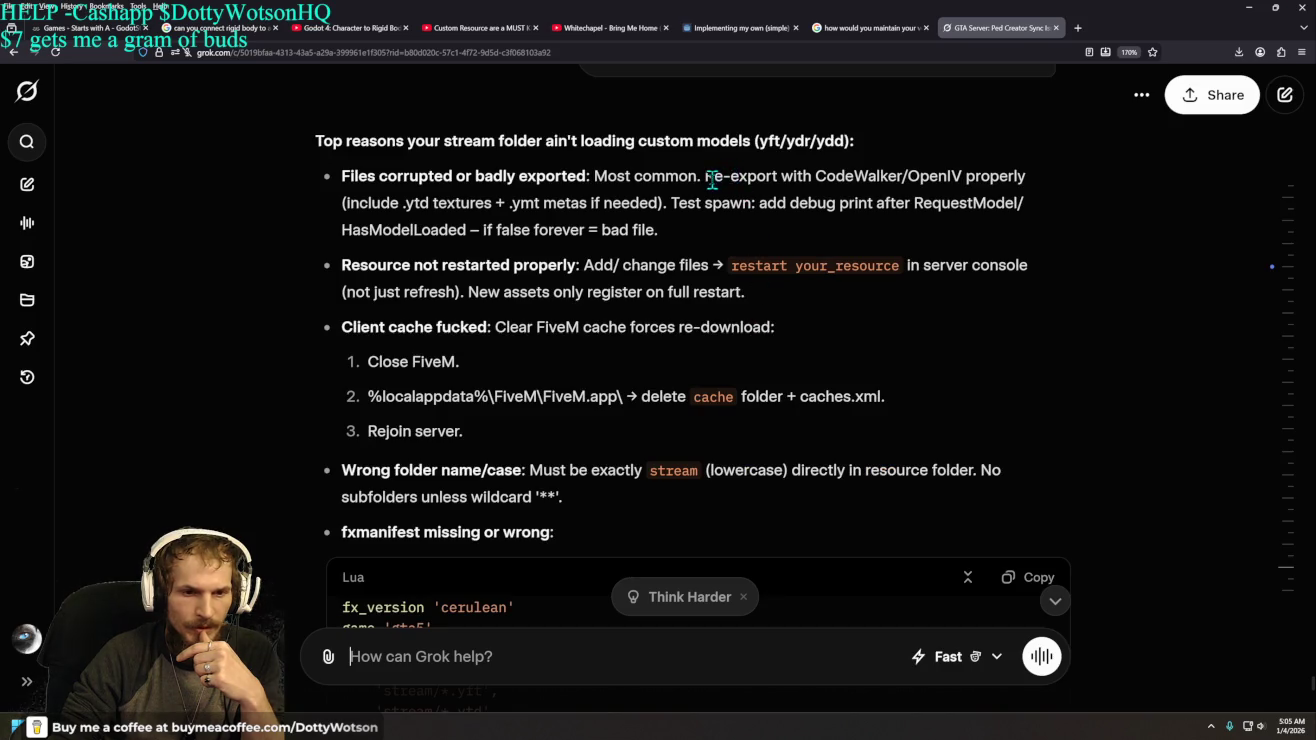
mouse_move(706, 177)
left_mouse_down()
mouse_move(1031, 183)
mouse_move(690, 231)
mouse_move(381, 228)
mouse_move(712, 229)
left_mouse_up()
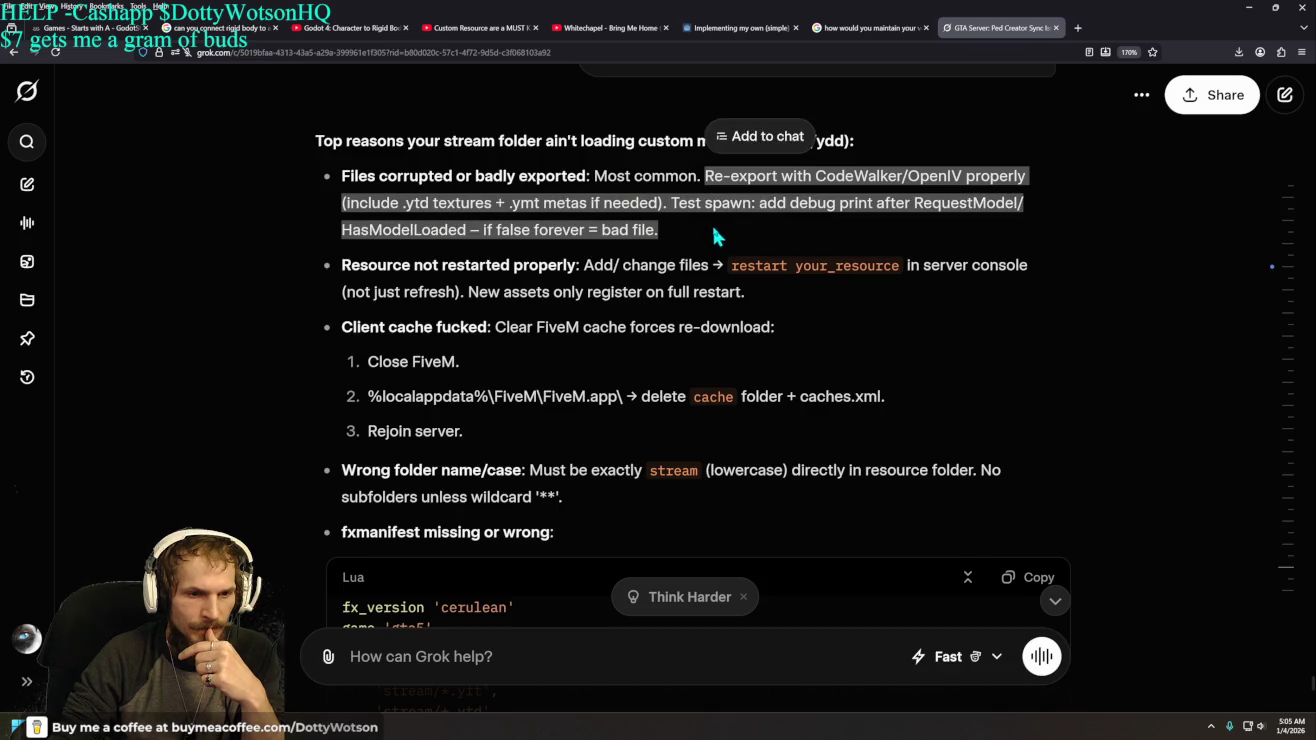
left_click(714, 230)
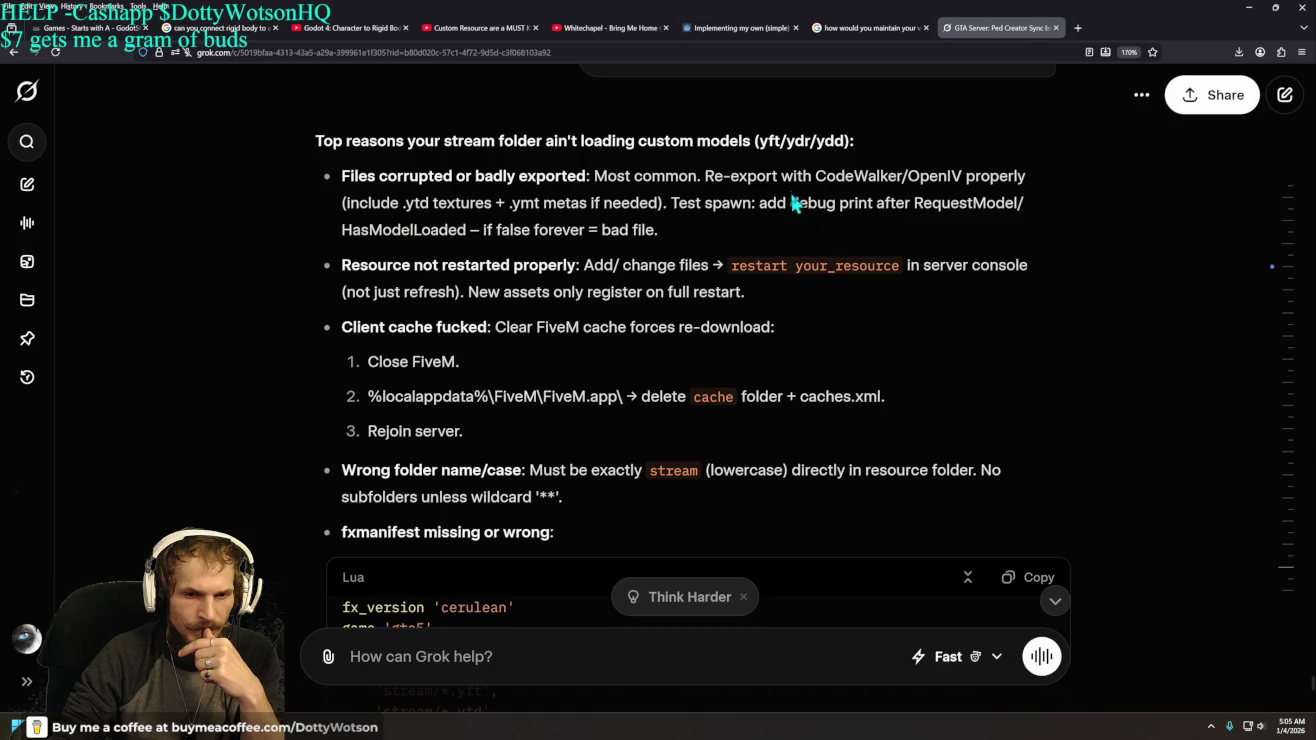
mouse_move(675, 202)
left_mouse_down()
mouse_move(1041, 222)
mouse_move(882, 244)
mouse_move(606, 250)
mouse_move(703, 247)
left_mouse_up()
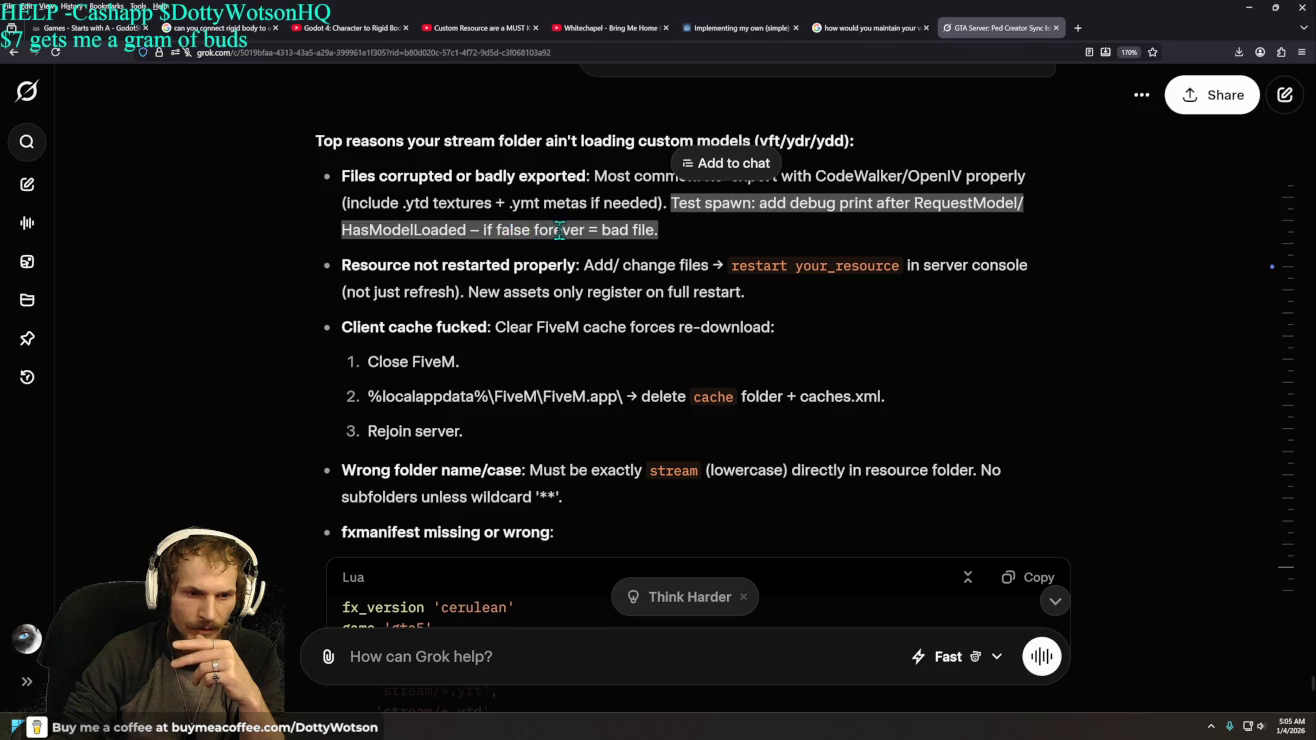
left_click_drag(586, 230, 651, 240)
right_click(651, 240)
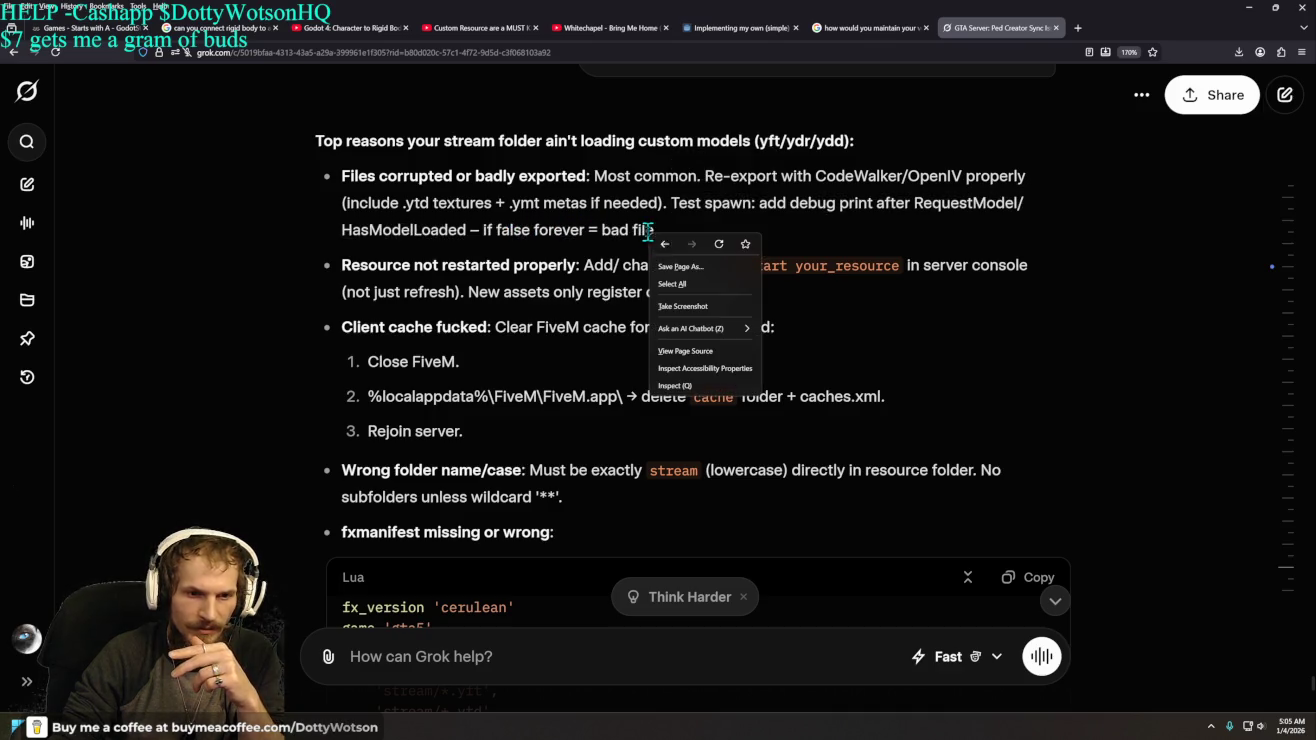
left_click(786, 240)
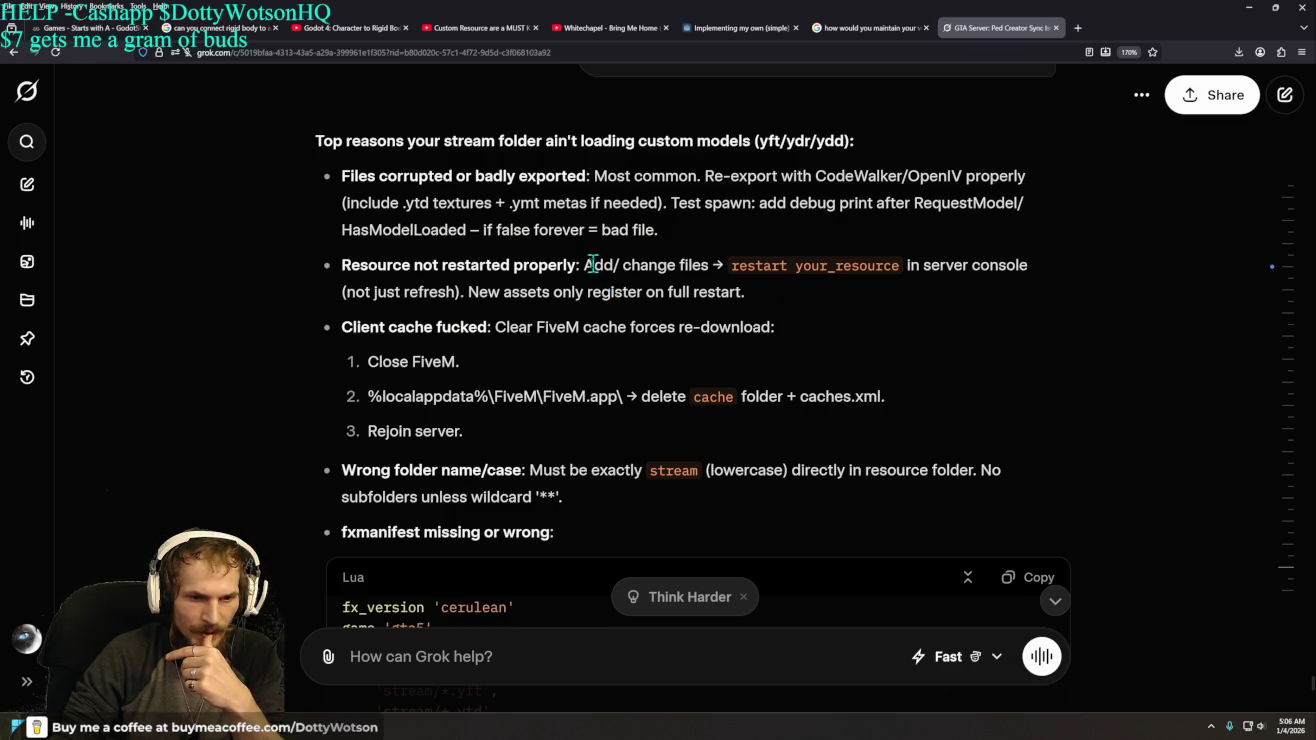
mouse_move(580, 260)
left_mouse_down()
mouse_move(937, 268)
mouse_move(749, 300)
mouse_move(398, 299)
mouse_move(795, 304)
left_mouse_up()
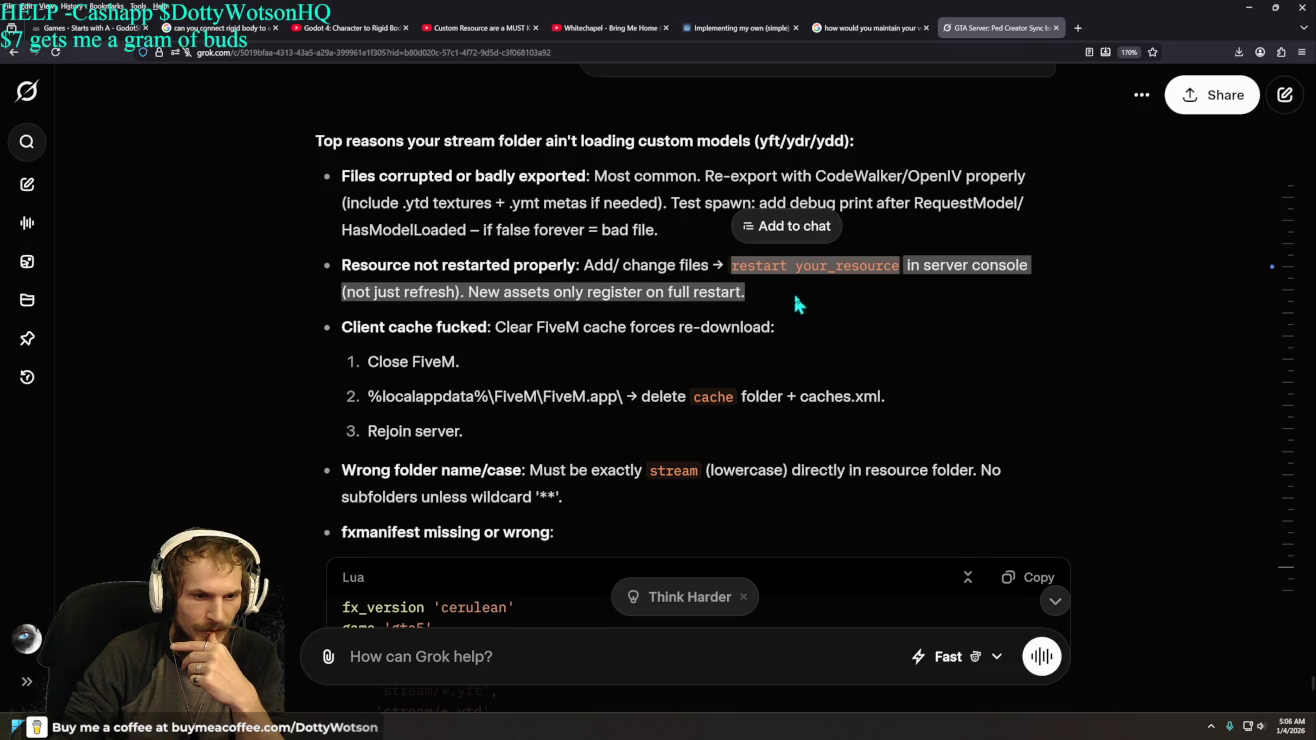
left_click(859, 310)
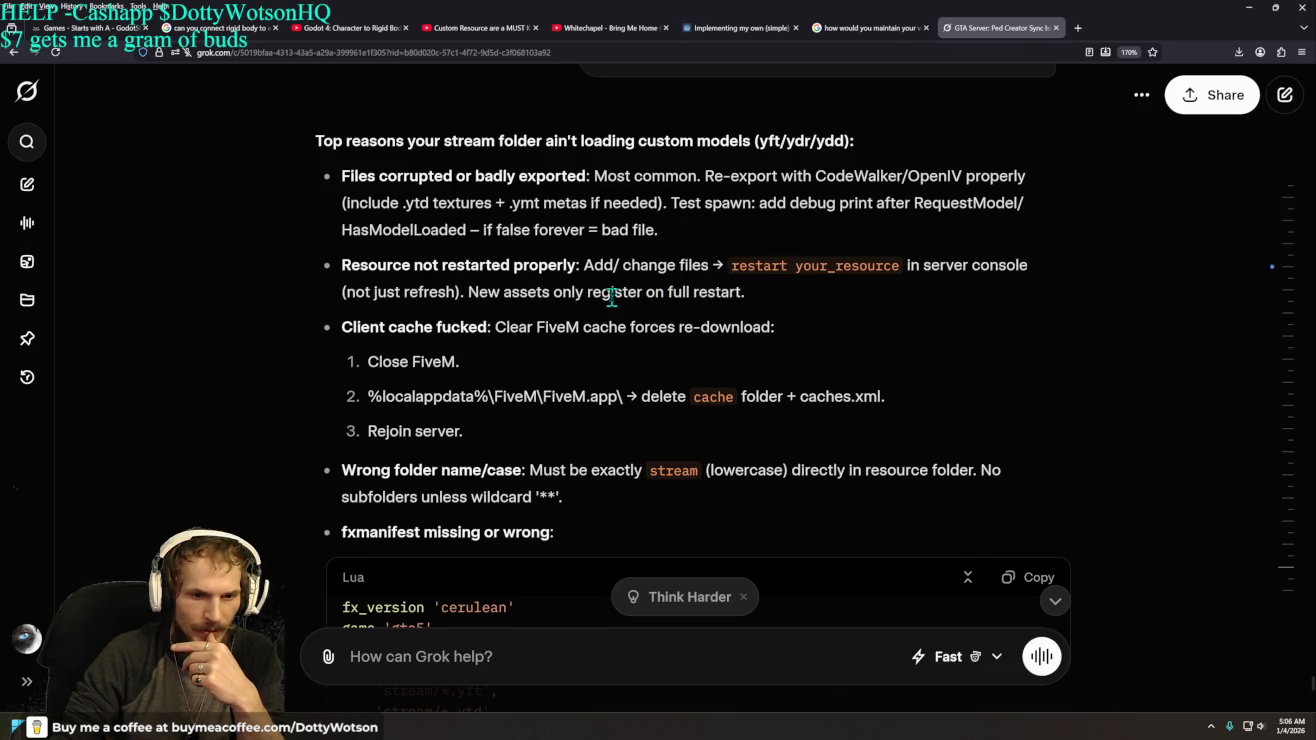
left_click_drag(751, 292, 470, 298)
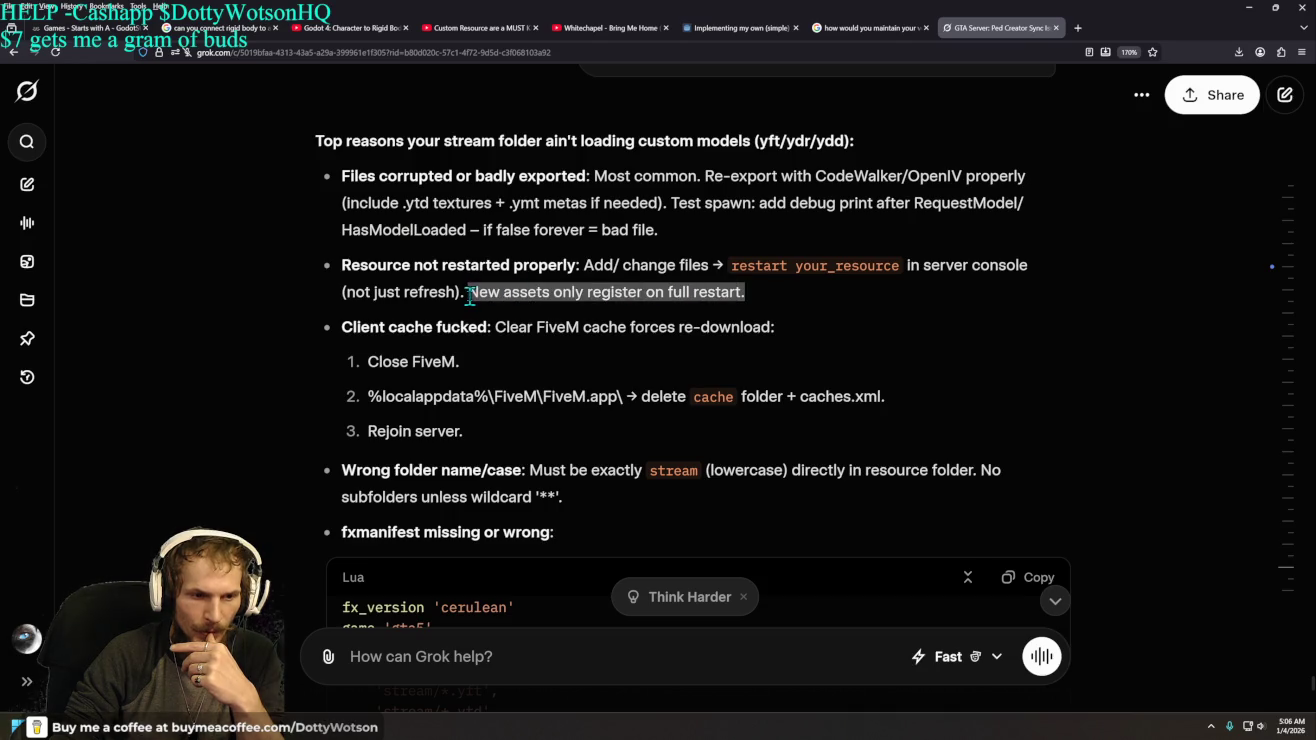
left_click(912, 348)
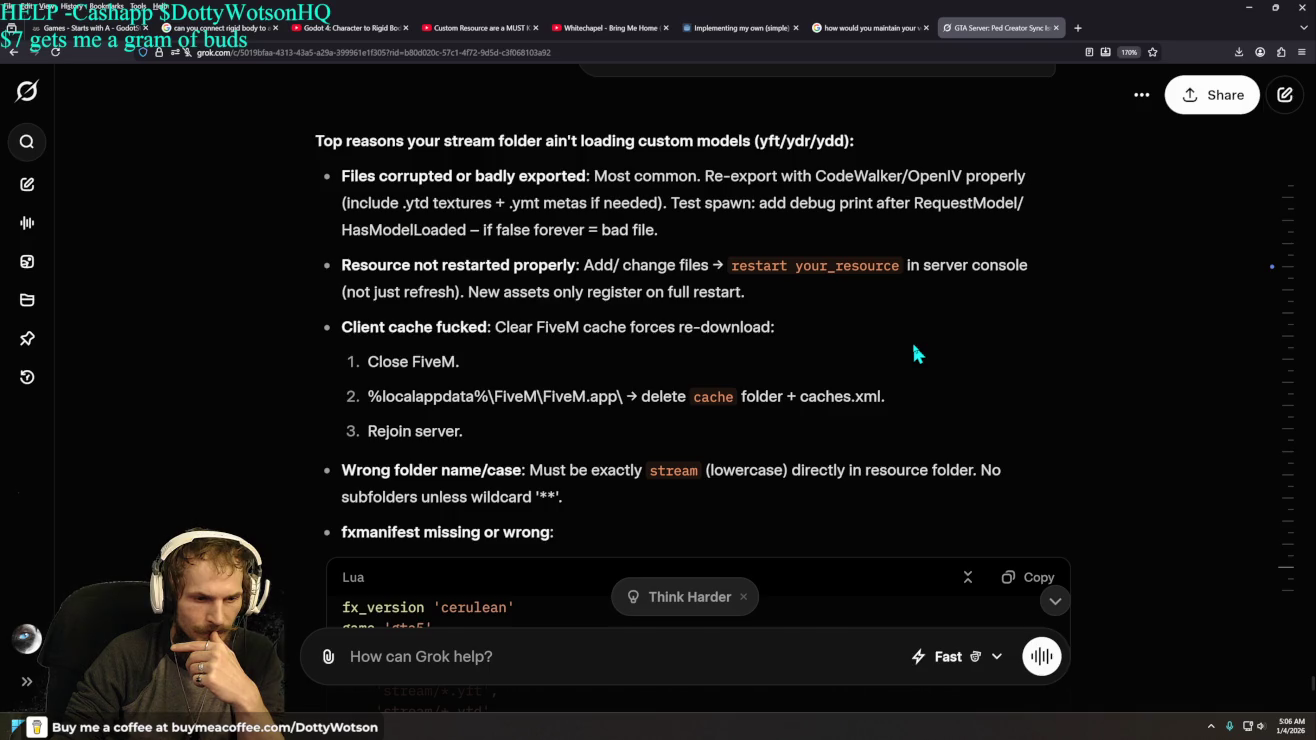
scroll(913, 347, "down", 3)
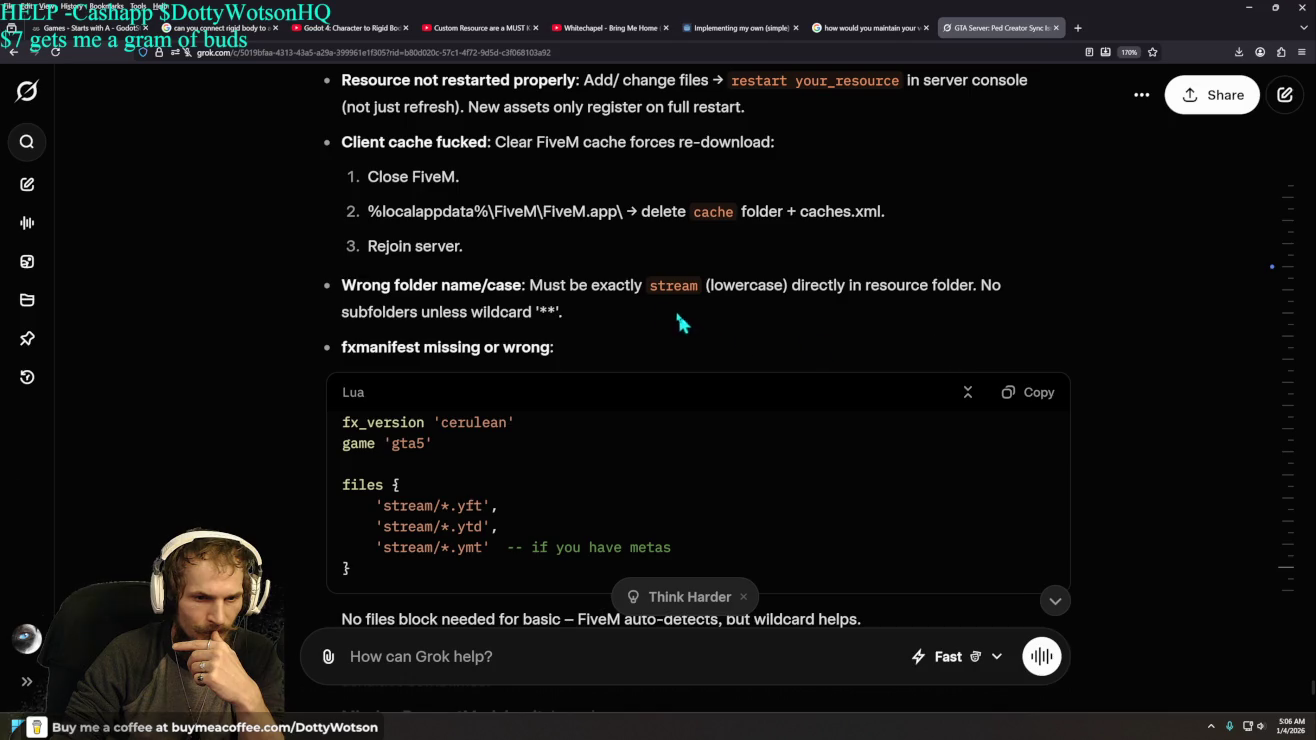
left_click_drag(646, 285, 699, 291)
left_click(884, 341)
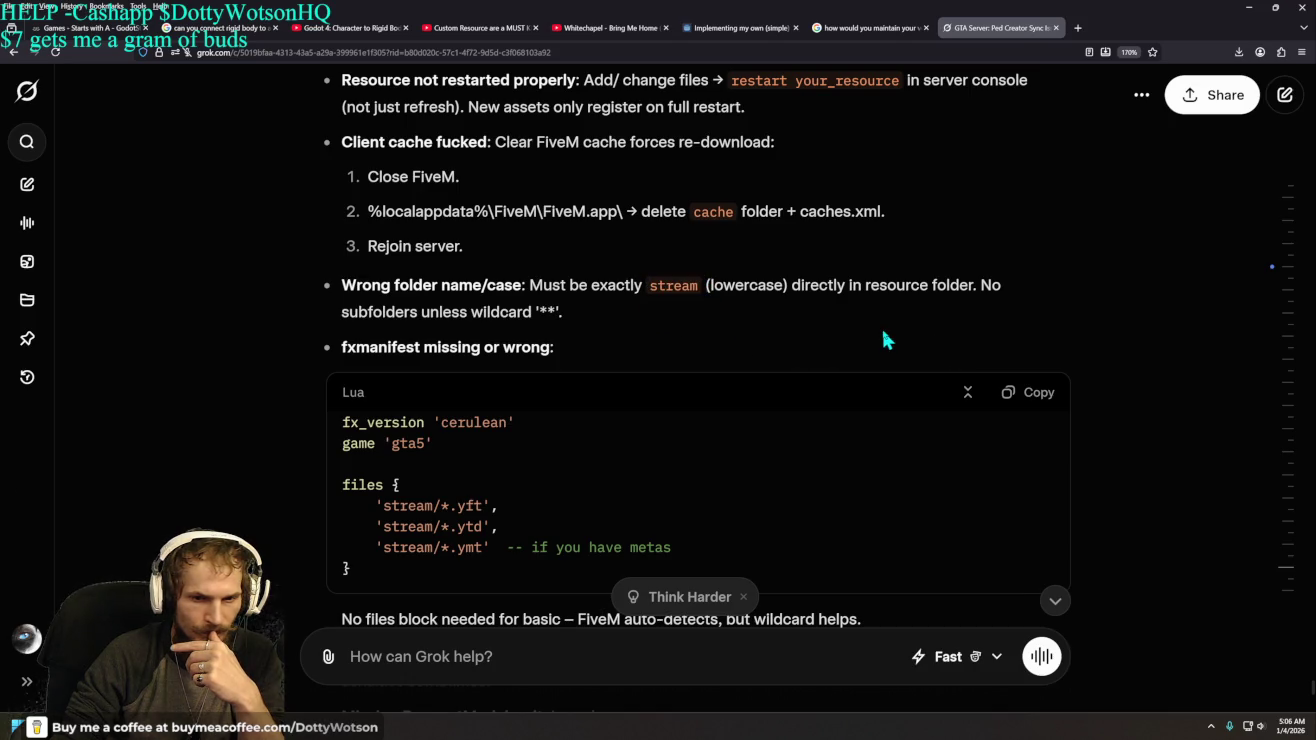
left_click_drag(864, 285, 973, 289)
left_click_drag(342, 313, 576, 310)
left_click(668, 356)
scroll(1109, 325, "down", 2)
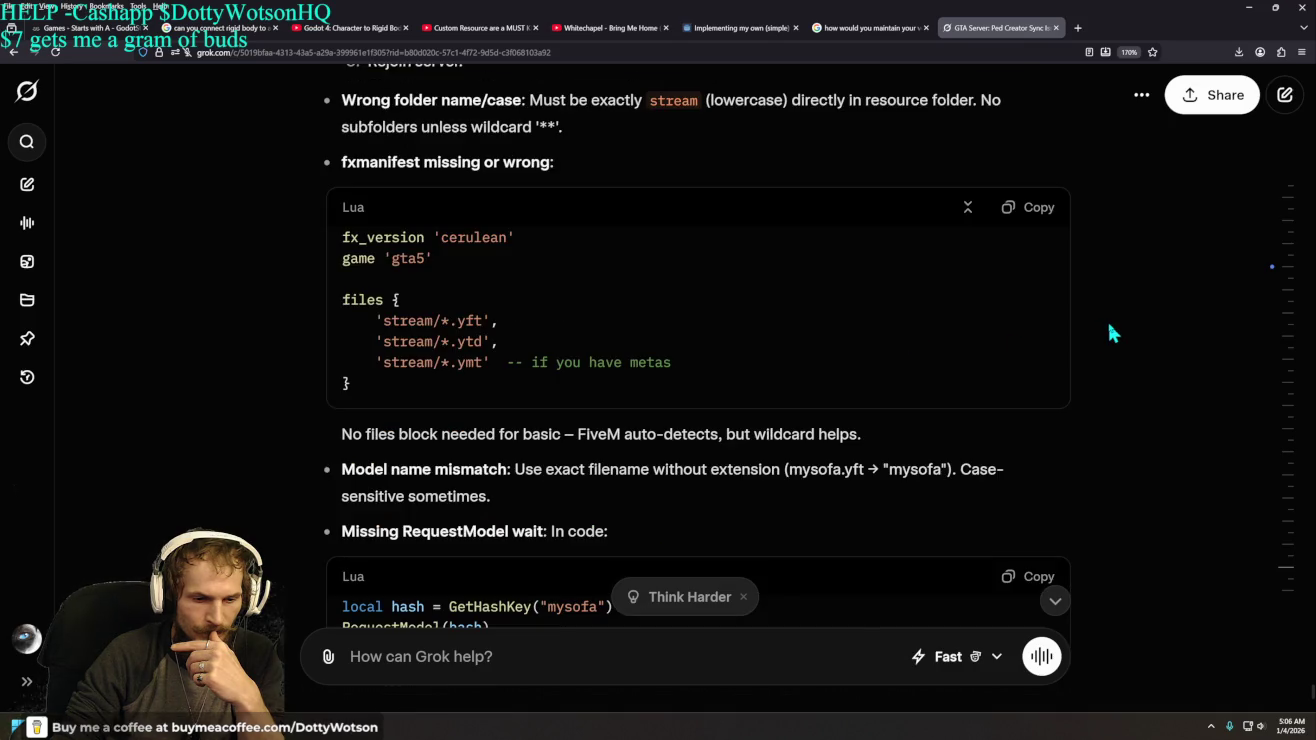